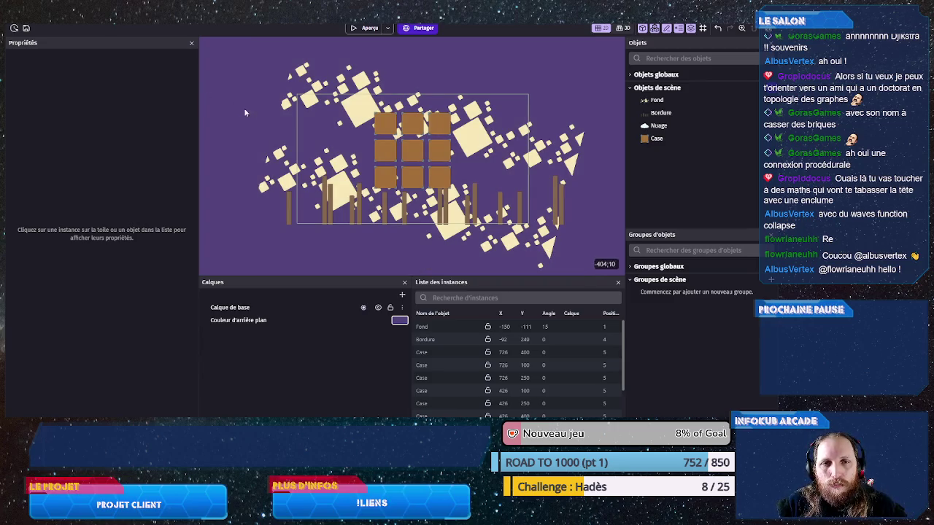
Glance at the Nuage events, then open the Case object's edit dialog from the scene
{"action": "key", "text": "ctrl+Tab"}
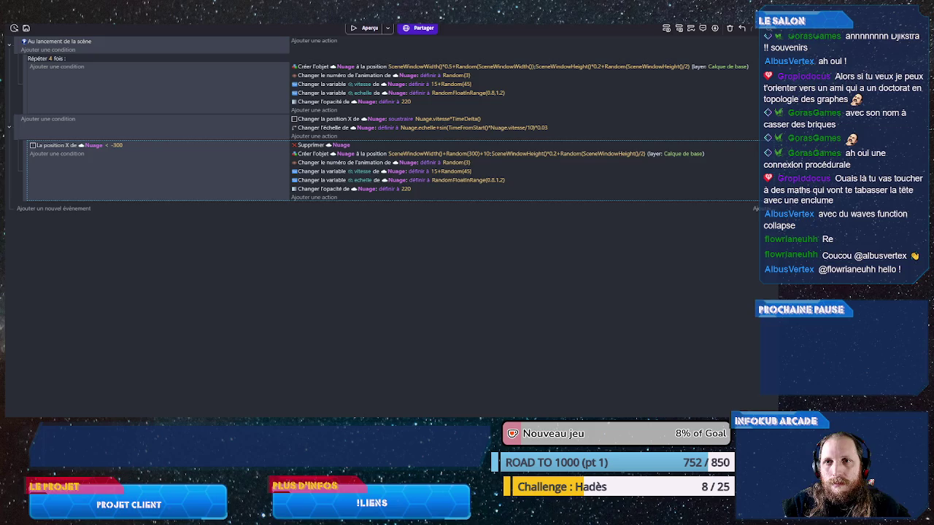
{"action": "key", "text": "ctrl+Tab"}
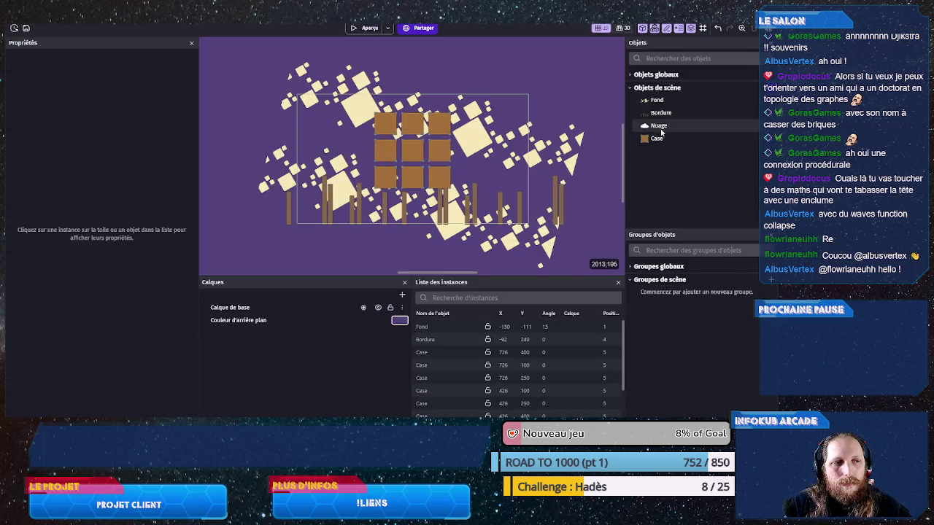
{"action": "double_click", "coordinate": [657, 138]}
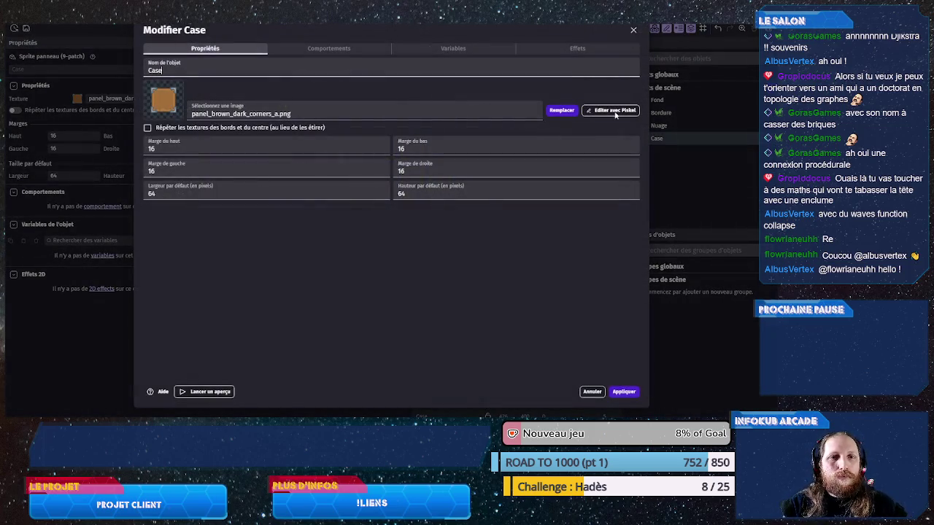
Look through the Case object's available behaviours without adding any
{"action": "left_click", "coordinate": [346, 49]}
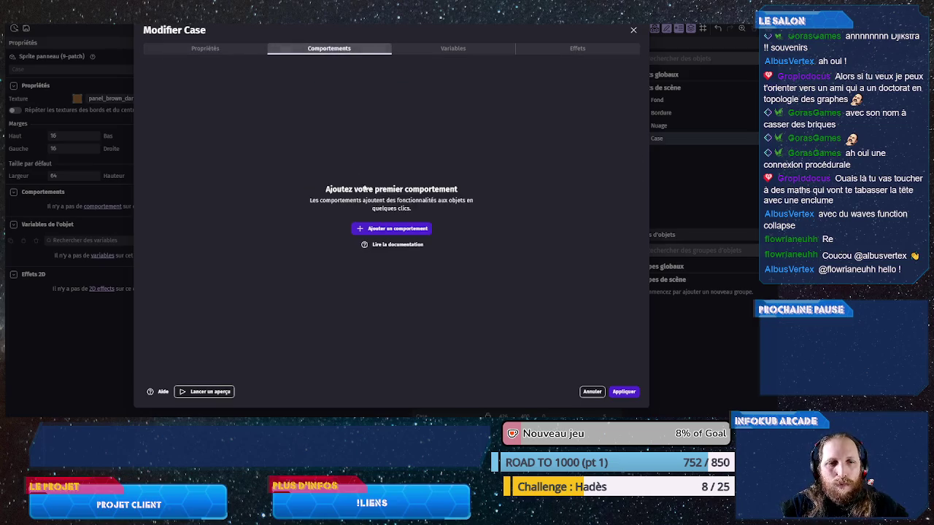
{"action": "left_click", "coordinate": [377, 228]}
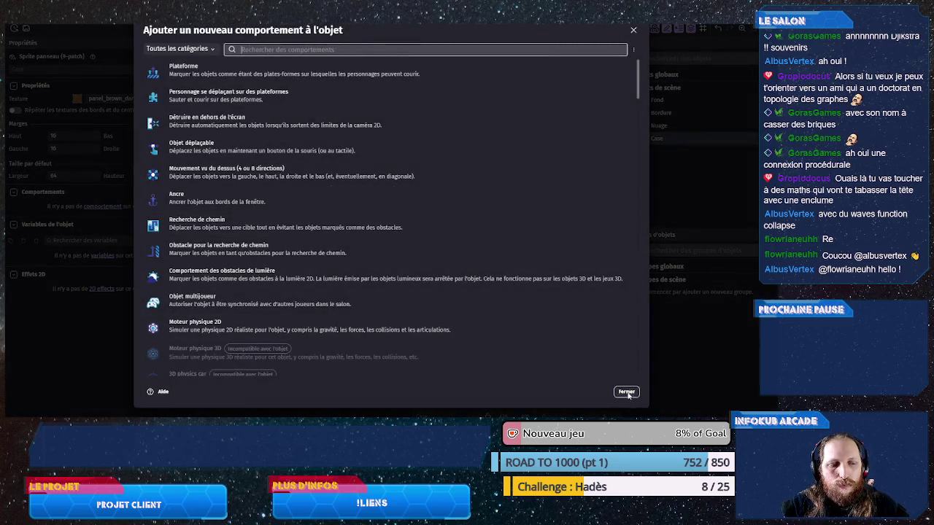
{"action": "left_click", "coordinate": [627, 392]}
Add number variables cx and cy to the Case object and apply
{"action": "left_click", "coordinate": [429, 51]}
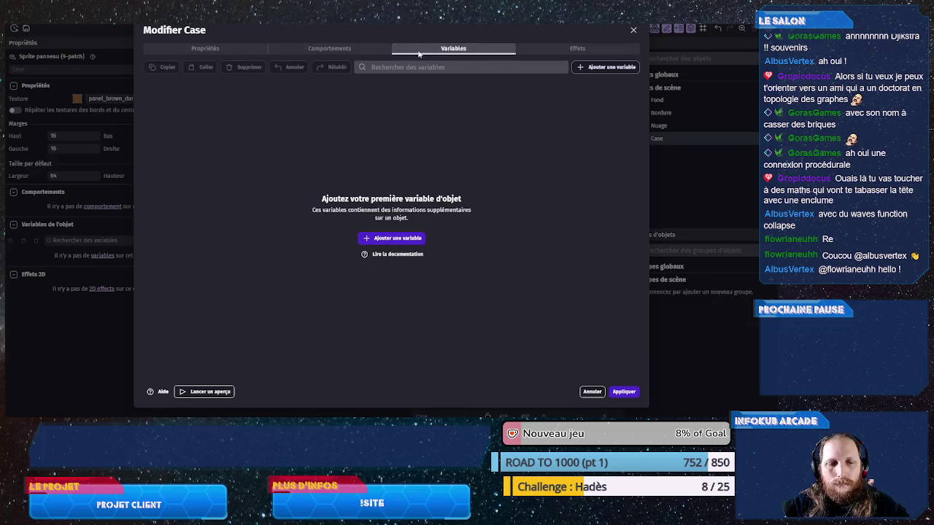
{"action": "left_click", "coordinate": [392, 239]}
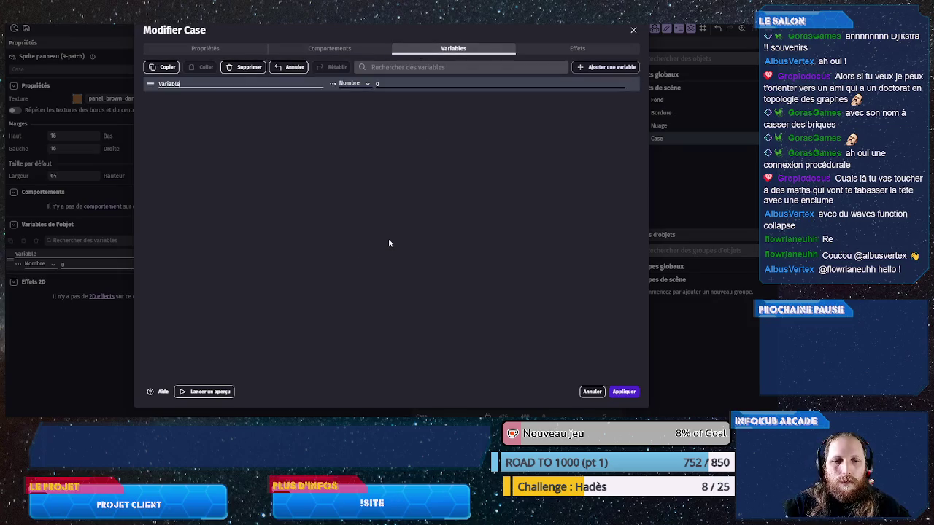
{"action": "left_click", "coordinate": [231, 85]}
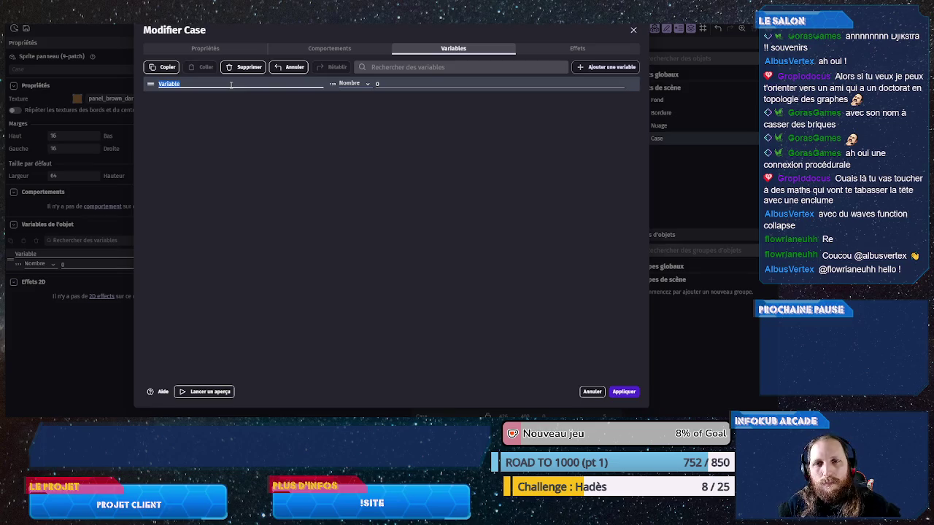
{"action": "type", "text": "x"}
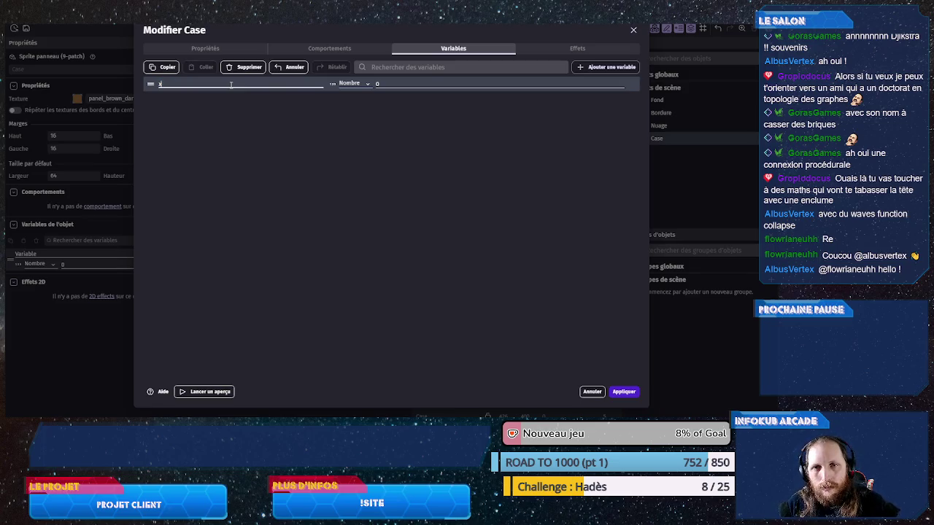
{"action": "key", "text": "BackSpace"}
{"action": "type", "text": "po"}
{"action": "key", "text": "BackSpace"}
{"action": "type", "text": "o"}
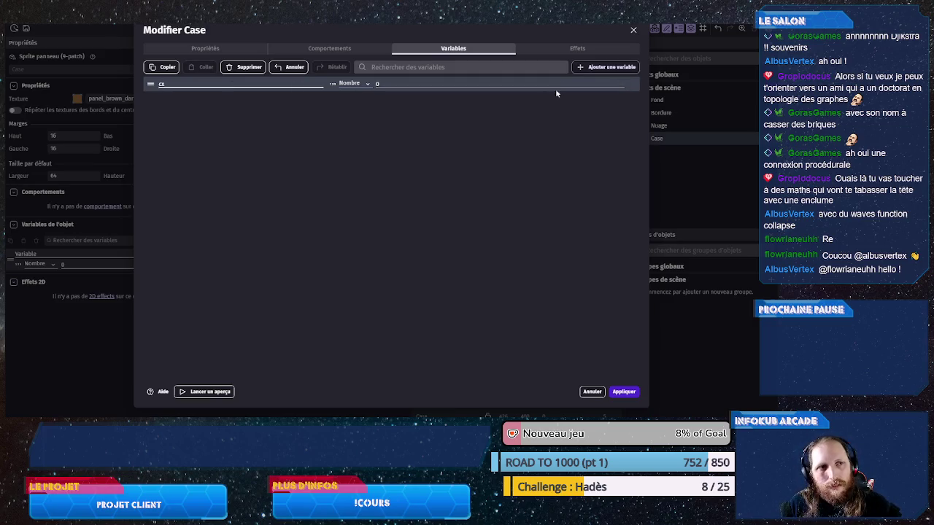
{"action": "left_click", "coordinate": [611, 66]}
{"action": "type", "text": "cy"}
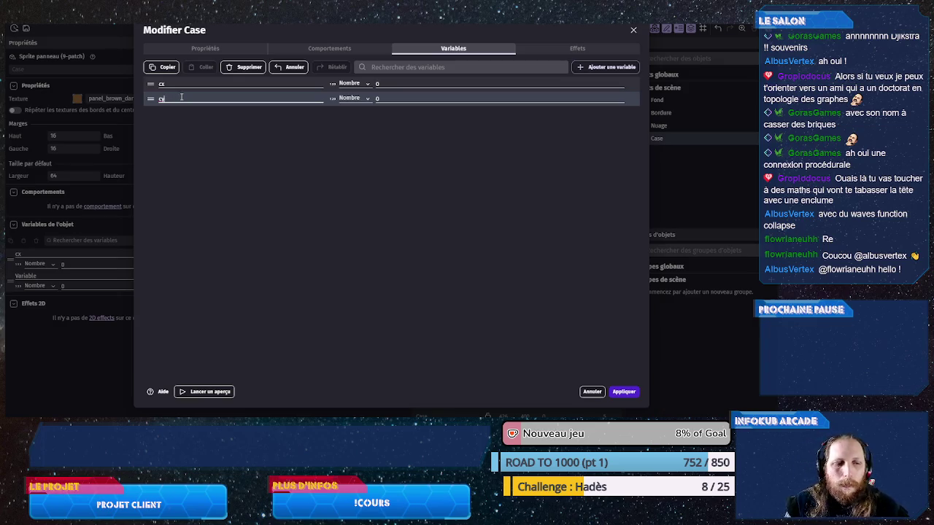
{"action": "left_click", "coordinate": [624, 392]}
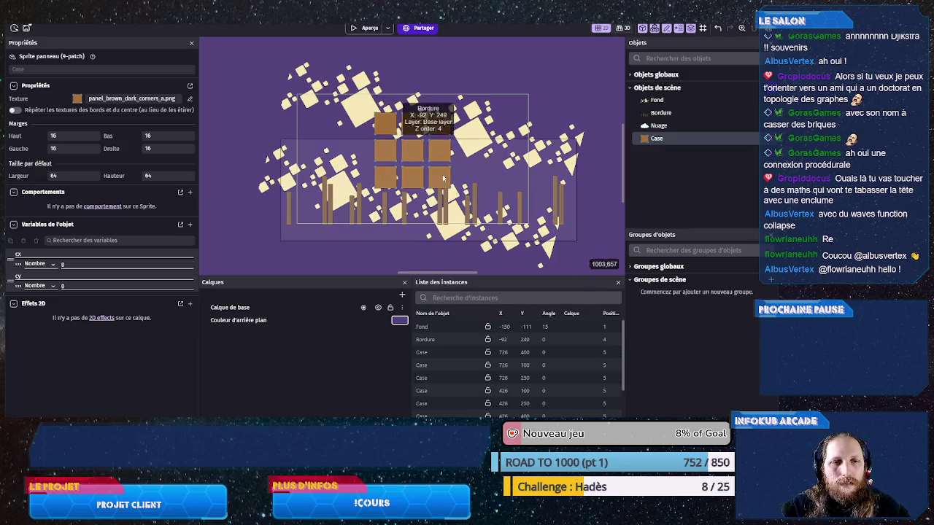
Set the instance variable cx to 1 on the middle-column squares
{"action": "left_click", "coordinate": [420, 130]}
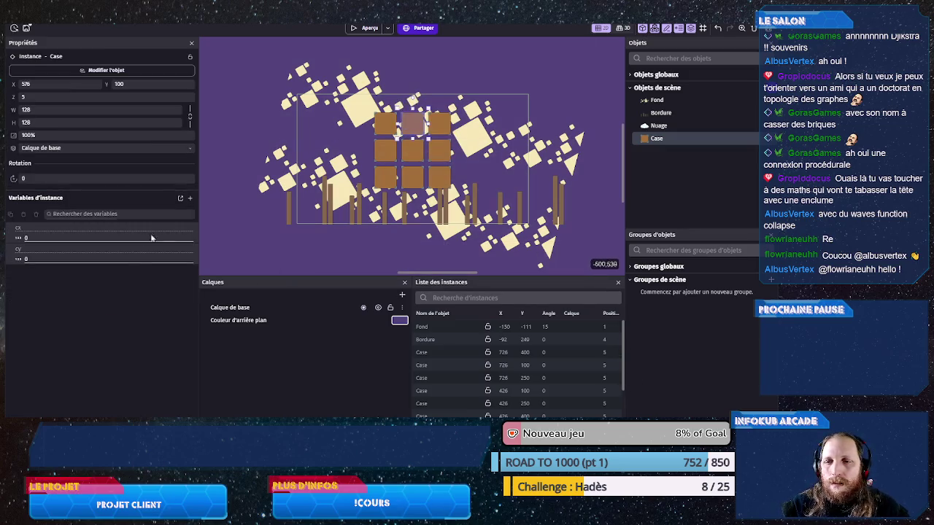
{"action": "left_click", "coordinate": [89, 238]}
{"action": "left_click", "coordinate": [415, 157]}
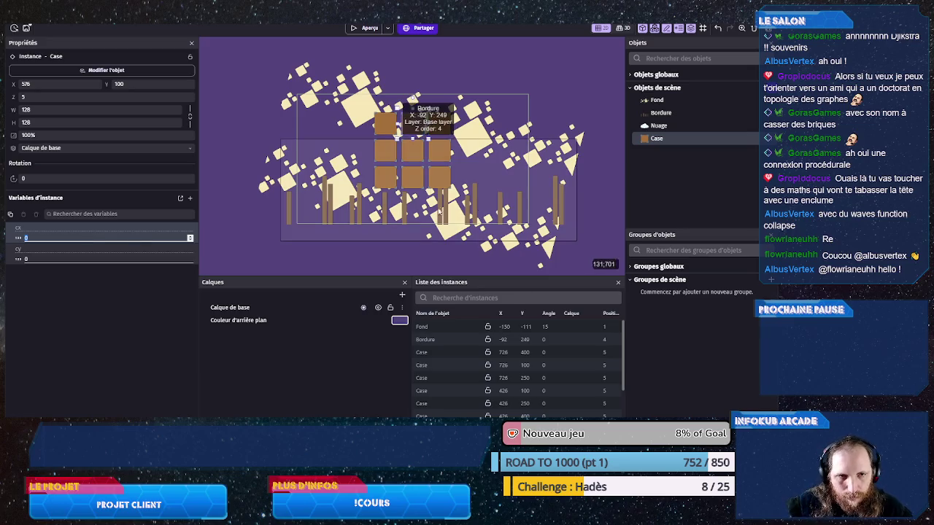
{"action": "left_click", "coordinate": [413, 128]}
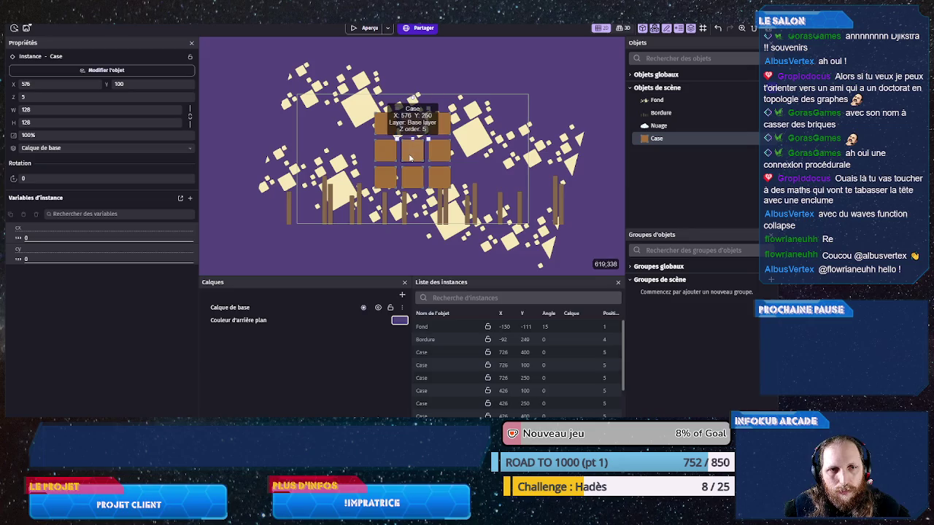
{"action": "left_click", "coordinate": [418, 134]}
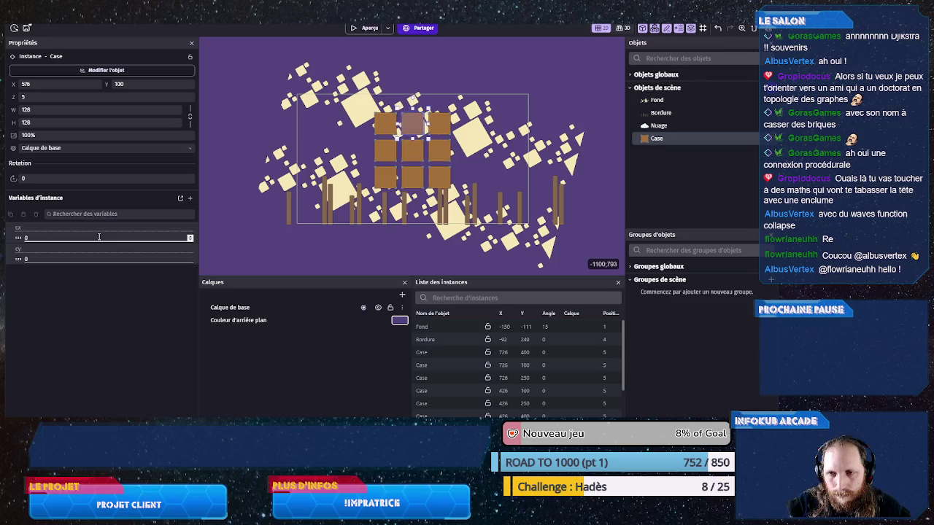
{"action": "left_click", "coordinate": [97, 244]}
{"action": "left_click", "coordinate": [97, 243]}
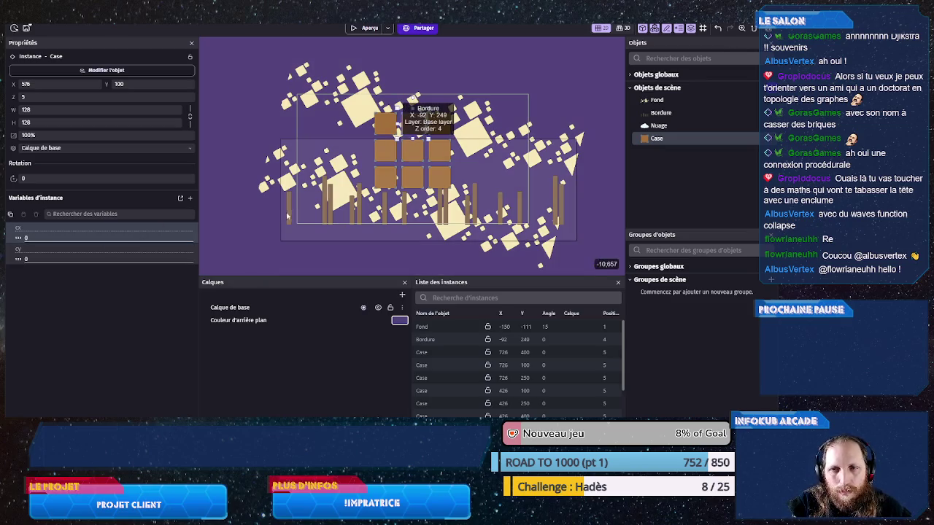
{"action": "type", "text": "1"}
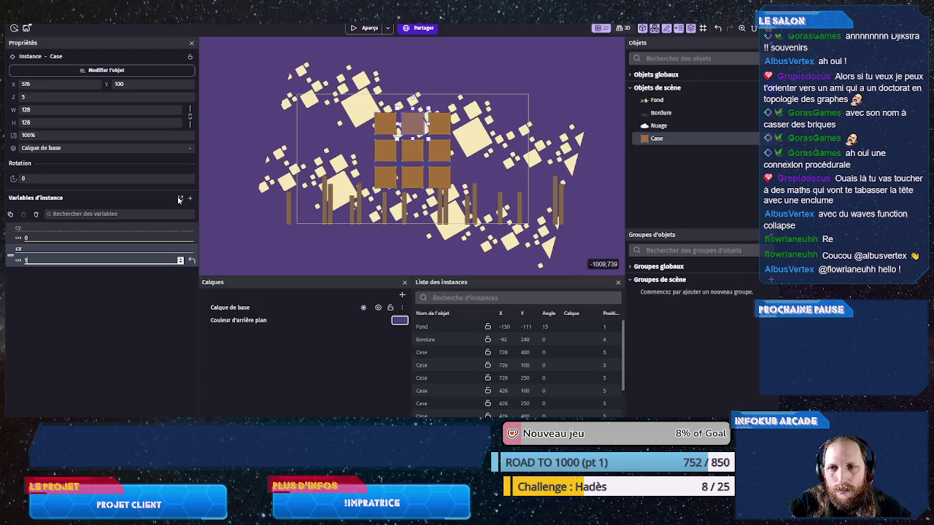
{"action": "left_click", "coordinate": [412, 151]}
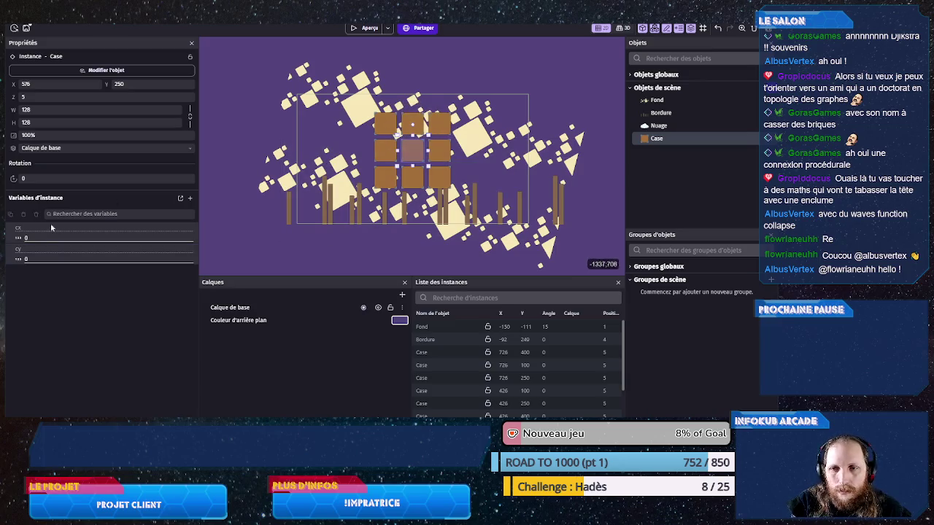
{"action": "left_click", "coordinate": [38, 238]}
{"action": "left_click", "coordinate": [412, 176]}
{"action": "left_click", "coordinate": [42, 237]}
{"action": "type", "text": "1"}
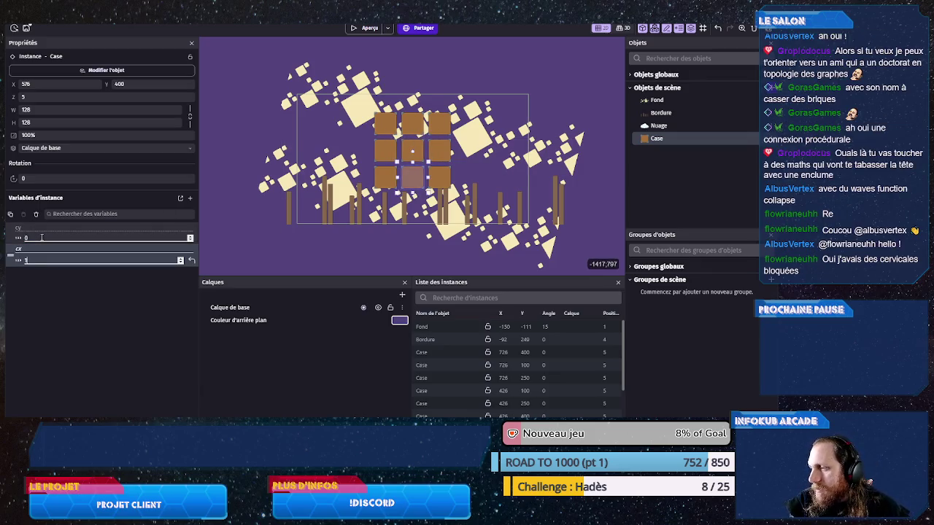
Set cx to 2 on the right-column squares
{"action": "left_click", "coordinate": [433, 123]}
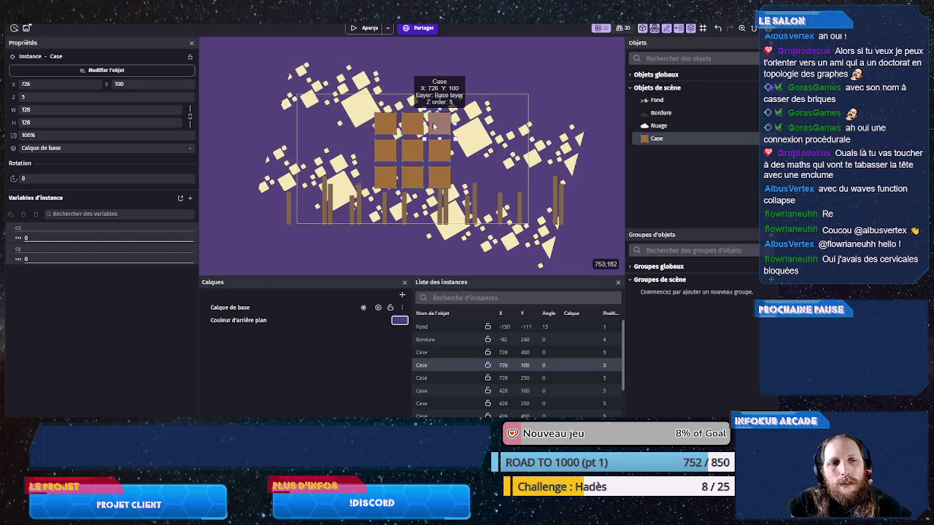
{"action": "left_click", "coordinate": [82, 260]}
{"action": "left_click", "coordinate": [75, 238]}
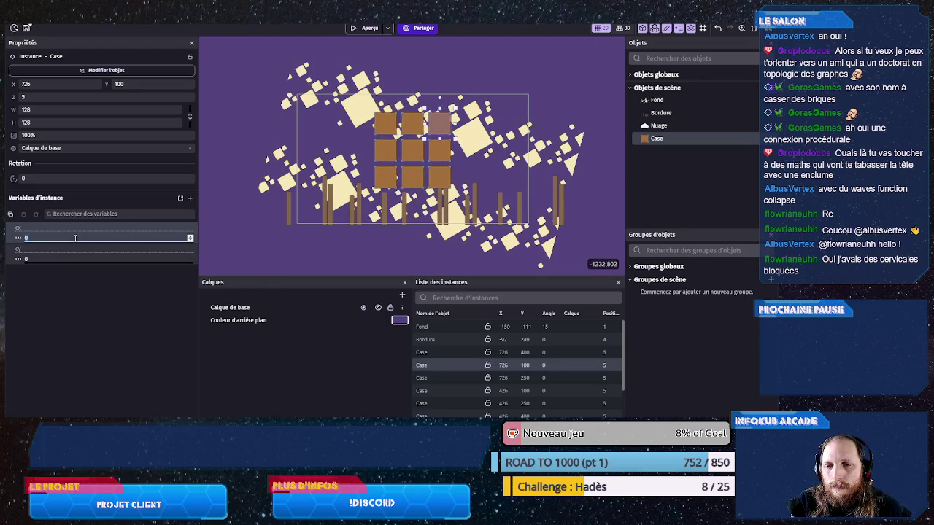
{"action": "type", "text": "2"}
{"action": "left_click", "coordinate": [439, 151]}
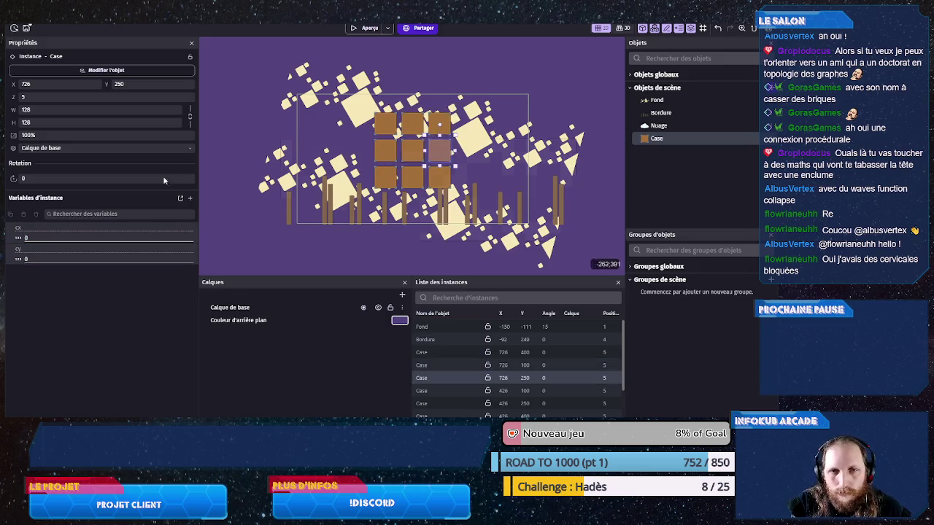
{"action": "type", "text": "2"}
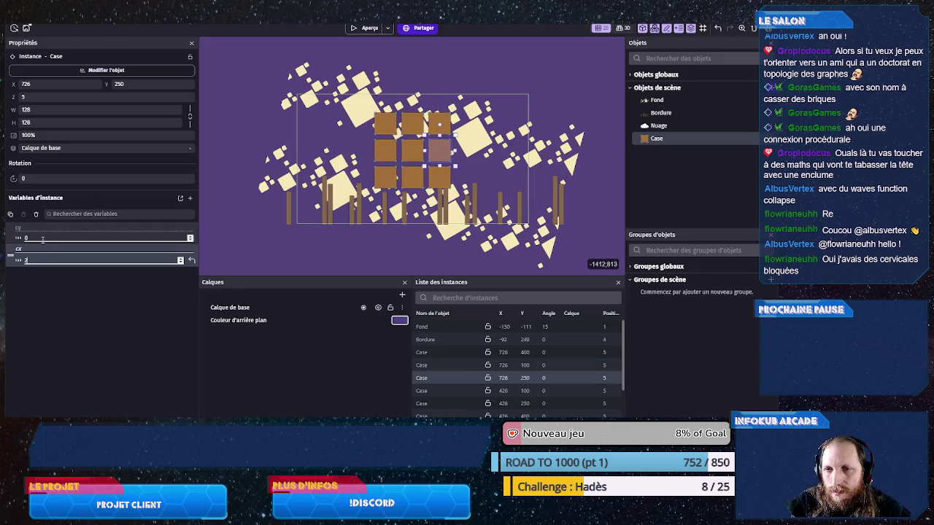
{"action": "left_click", "coordinate": [440, 177]}
{"action": "left_click", "coordinate": [63, 238]}
{"action": "type", "text": "2"}
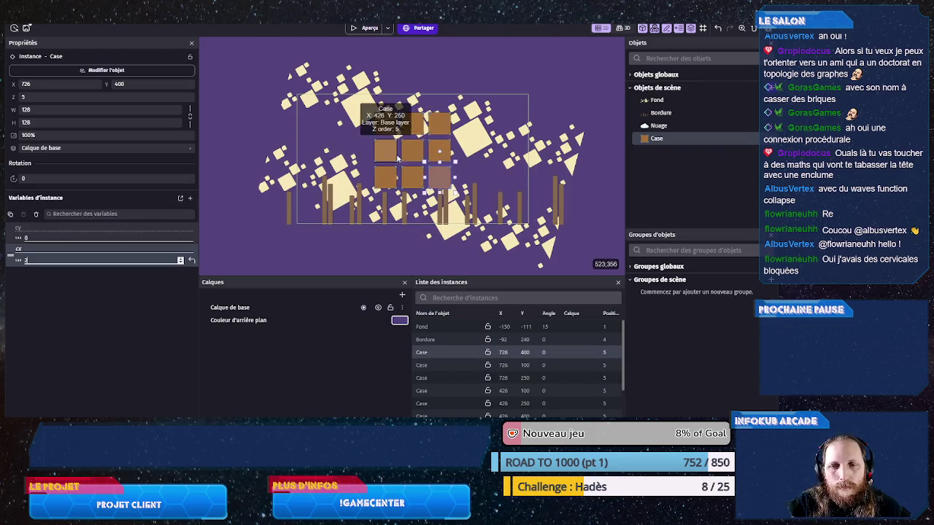
Set cy to 1 on the middle-row squares
{"action": "left_click", "coordinate": [386, 152]}
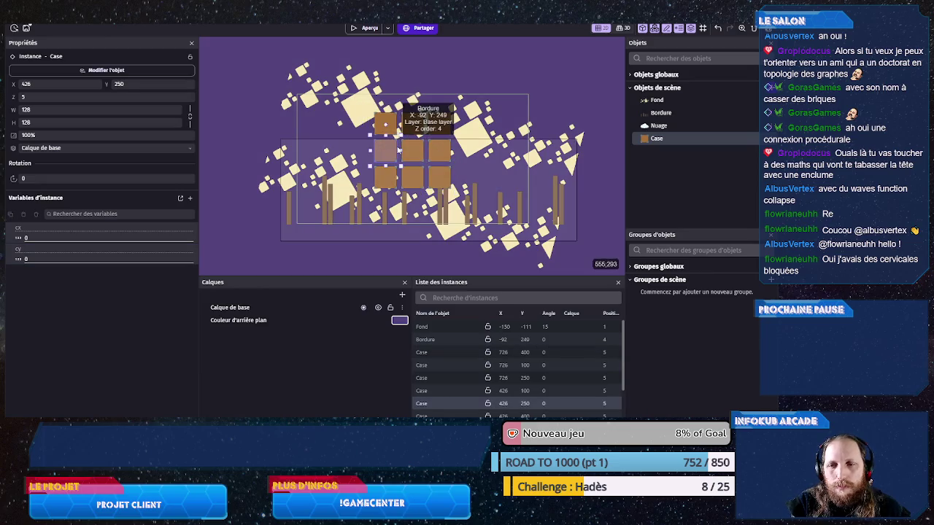
{"action": "left_click", "coordinate": [107, 259]}
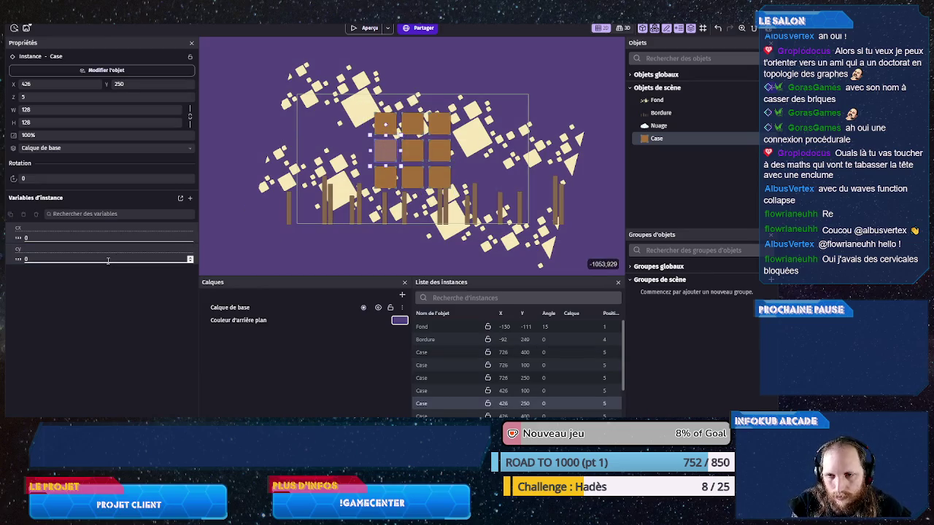
{"action": "left_click", "coordinate": [108, 260]}
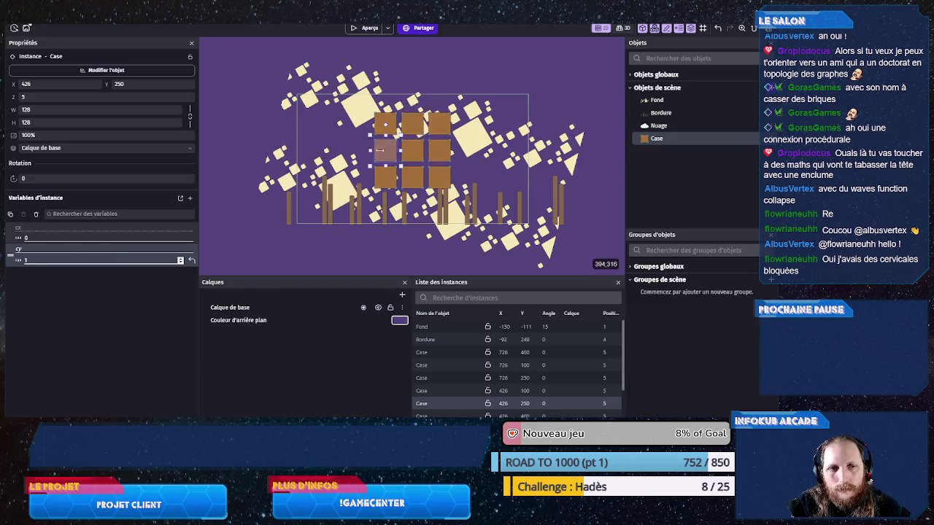
{"action": "left_click", "coordinate": [412, 150]}
{"action": "left_click", "coordinate": [66, 238]}
{"action": "type", "text": "1"}
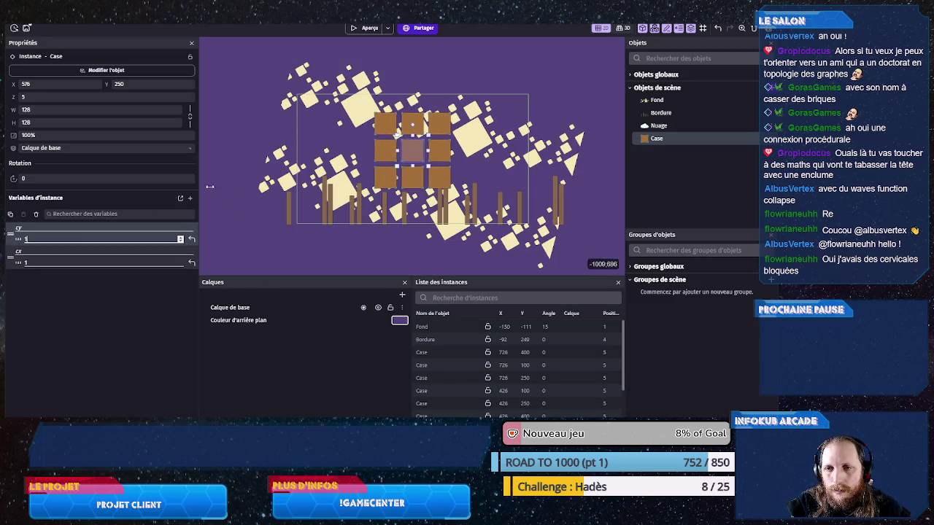
Set cy to 2 on the bottom-left, bottom-middle and bottom-right squares
{"action": "left_click", "coordinate": [443, 155]}
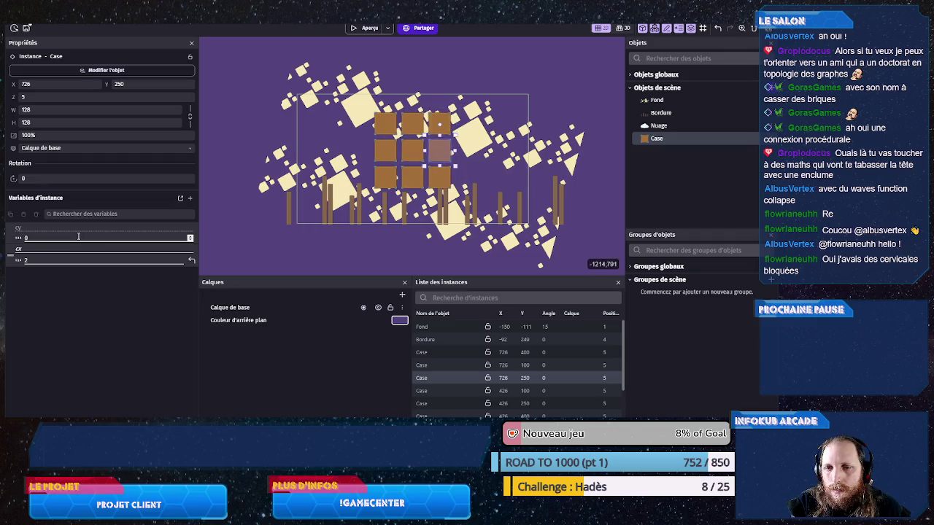
{"action": "left_click", "coordinate": [385, 178]}
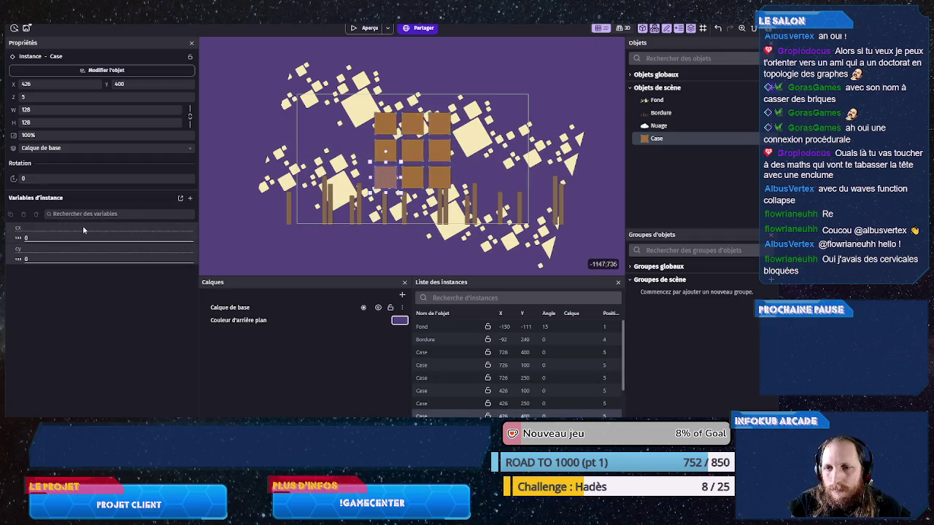
{"action": "left_click", "coordinate": [35, 259]}
{"action": "type", "text": "2"}
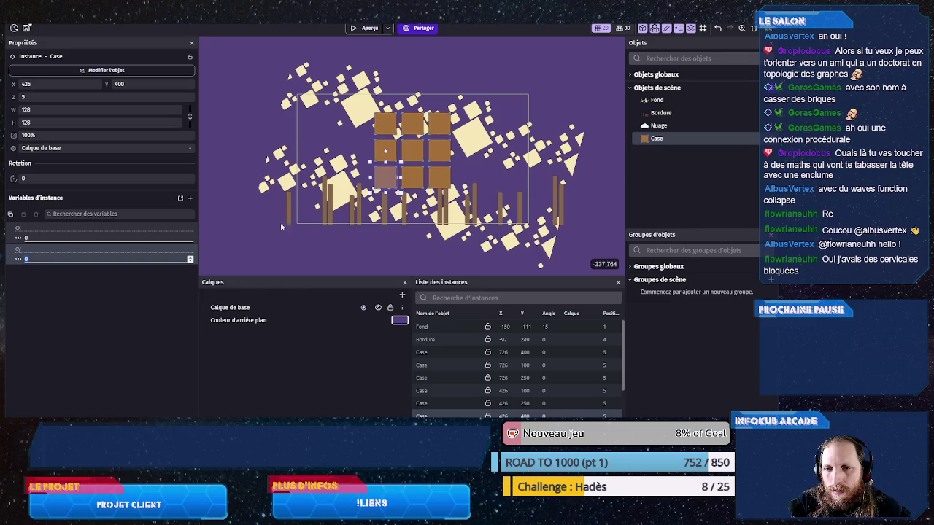
{"action": "left_click", "coordinate": [408, 181]}
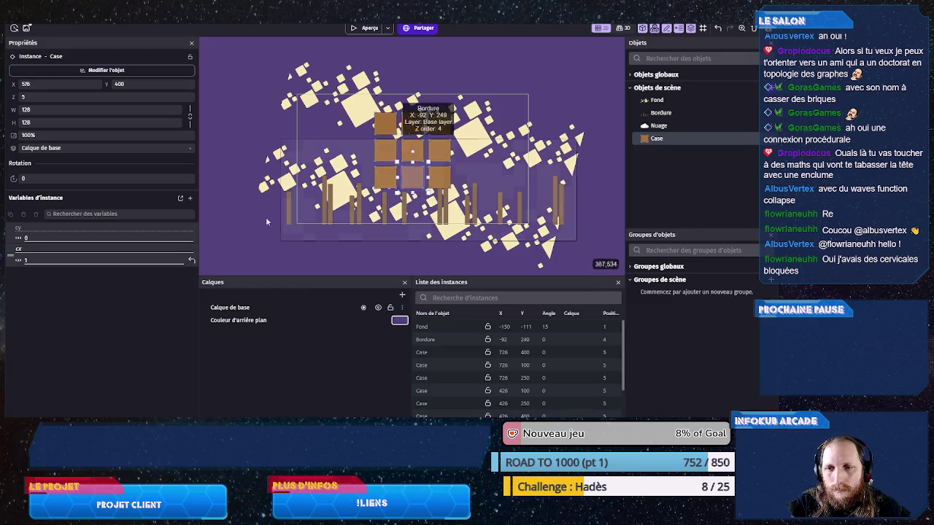
{"action": "left_click", "coordinate": [104, 238]}
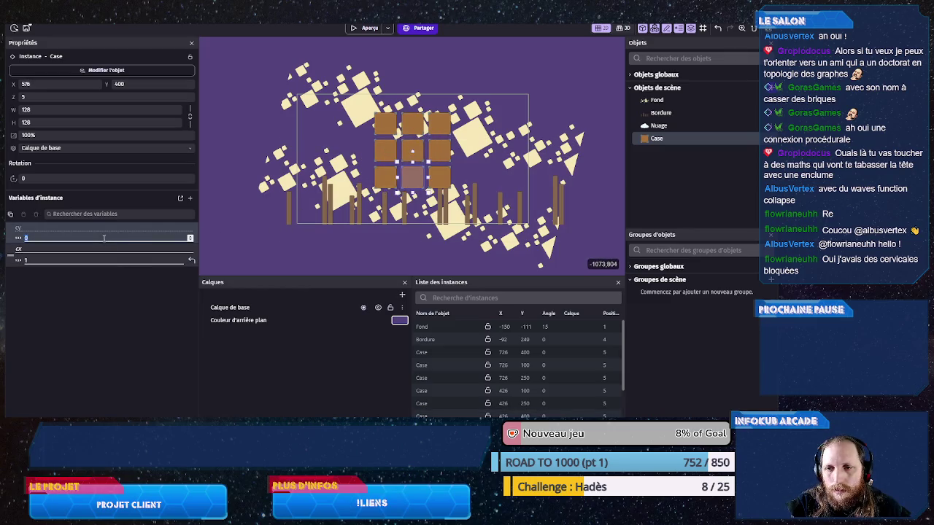
{"action": "left_click", "coordinate": [438, 178]}
{"action": "left_click", "coordinate": [73, 238]}
Finish the bottom-right square's cy of 2, save the project, and open the scene properties
{"action": "type", "text": "2"}
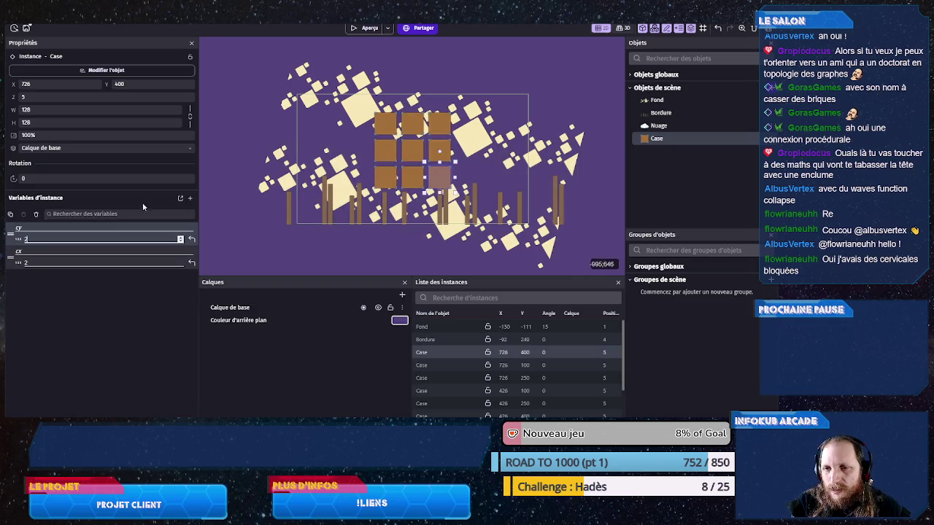
{"action": "key", "text": "ctrl+s"}
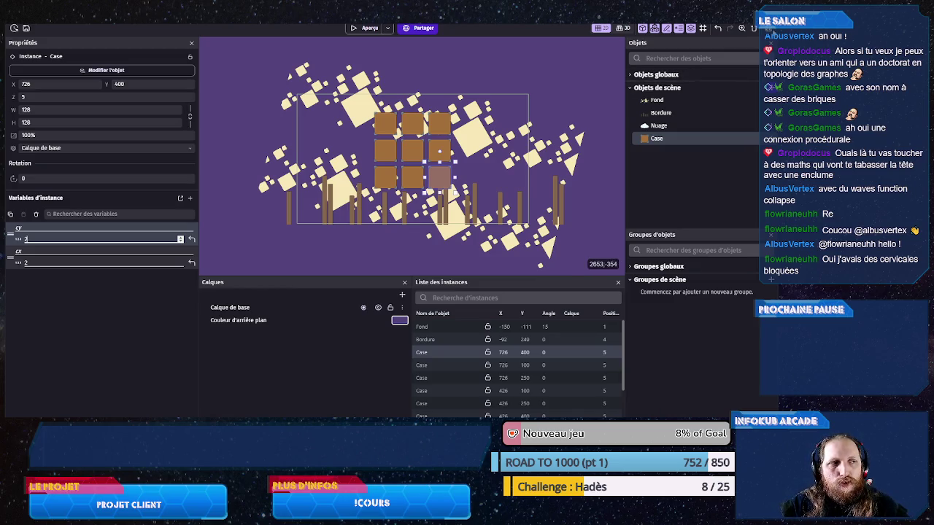
{"action": "double_click", "coordinate": [607, 97]}
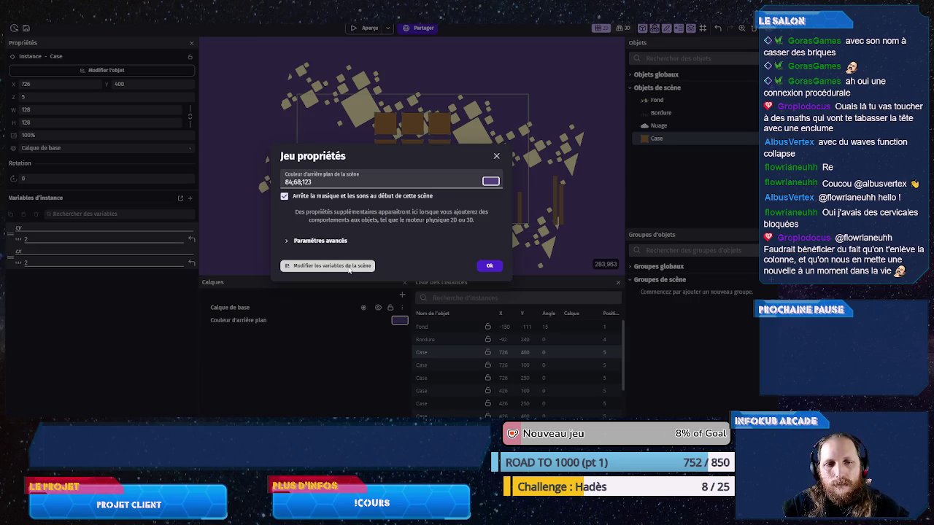
Create an array-type scene variable named pions and apply it
{"action": "left_click", "coordinate": [350, 266]}
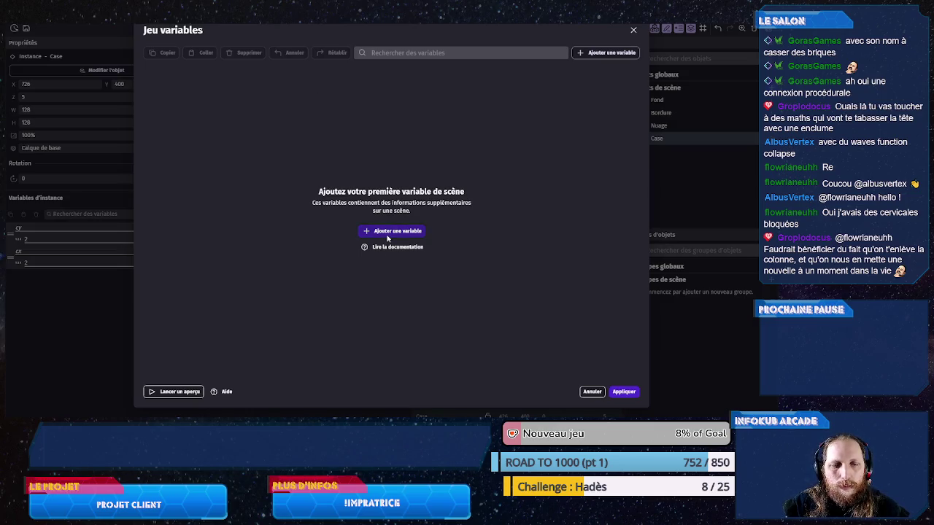
{"action": "left_click", "coordinate": [361, 231]}
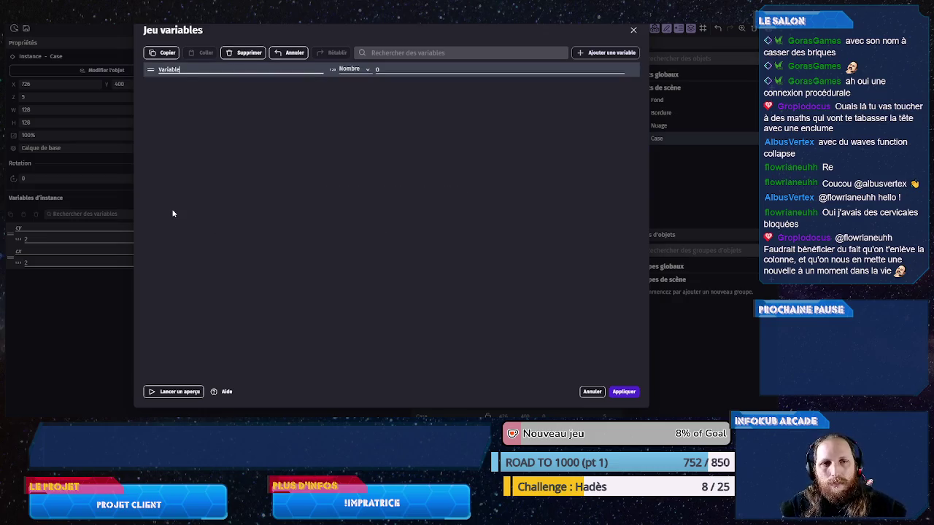
{"action": "left_click", "coordinate": [349, 70]}
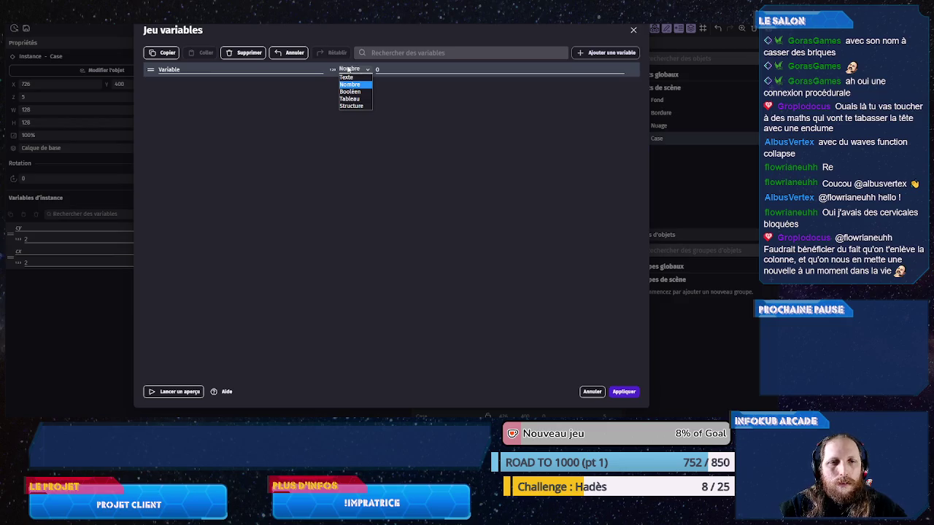
{"action": "left_click", "coordinate": [366, 100]}
{"action": "double_click", "coordinate": [192, 71]}
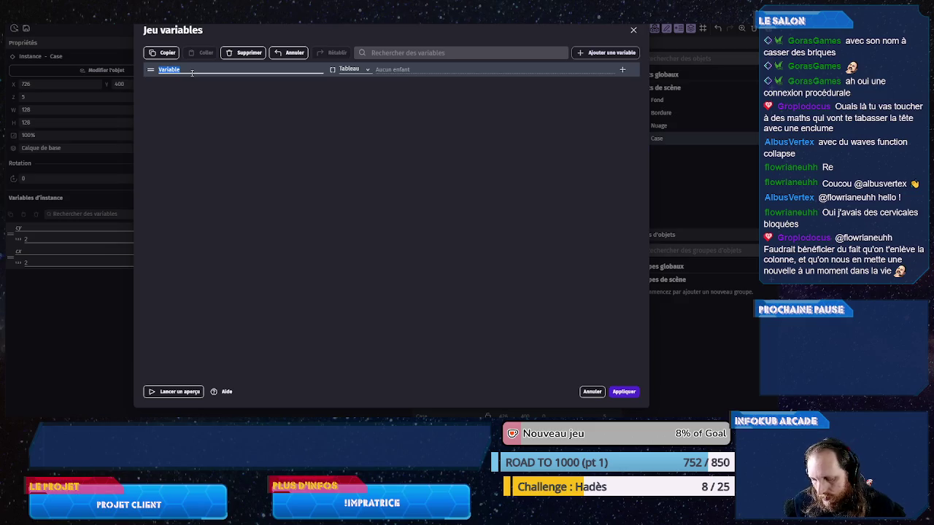
{"action": "type", "text": "pions"}
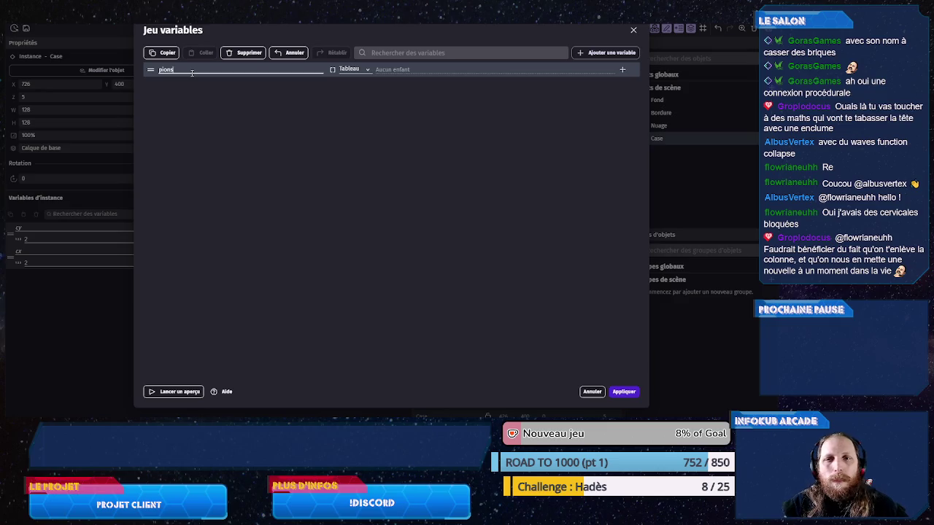
{"action": "left_click", "coordinate": [625, 391]}
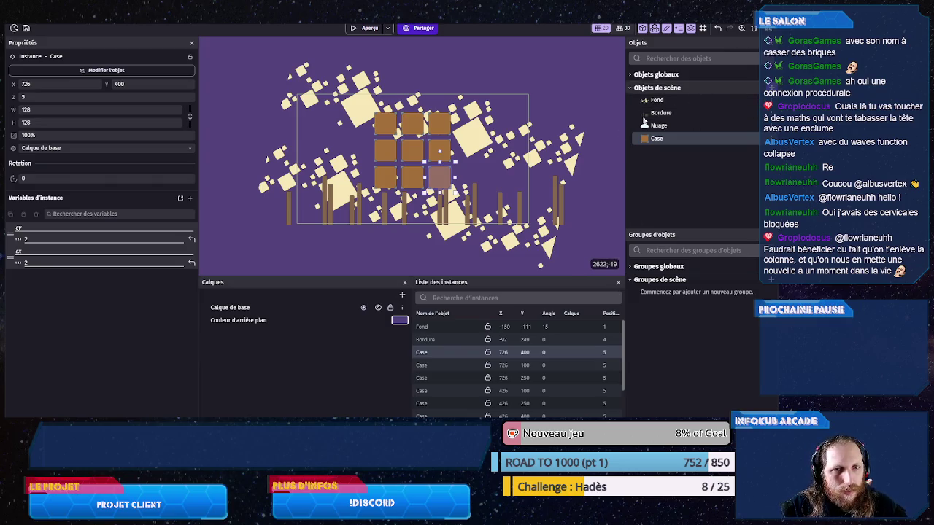
Add a new Sprite object to the scene's objects
{"action": "left_click", "coordinate": [769, 87]}
{"action": "left_click", "coordinate": [209, 107]}
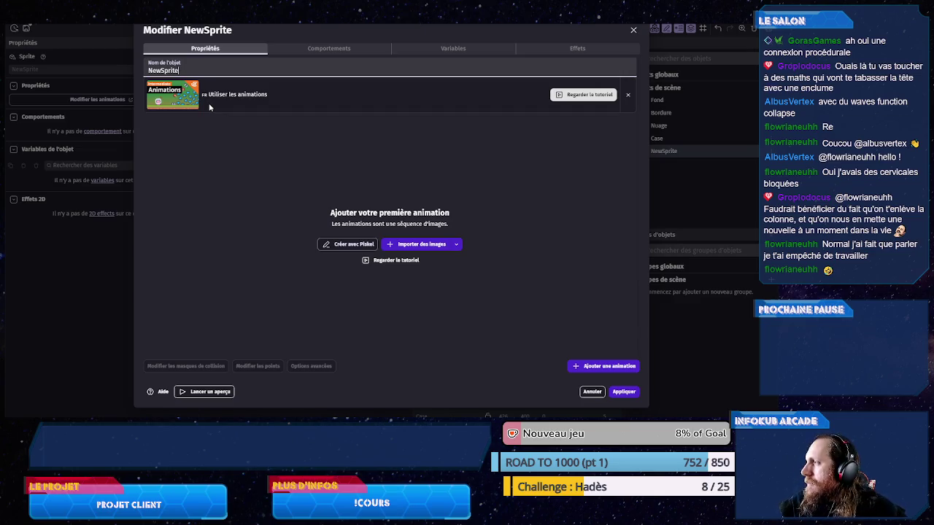
Rename the new sprite to Piece and begin importing animation images
{"action": "double_click", "coordinate": [259, 73]}
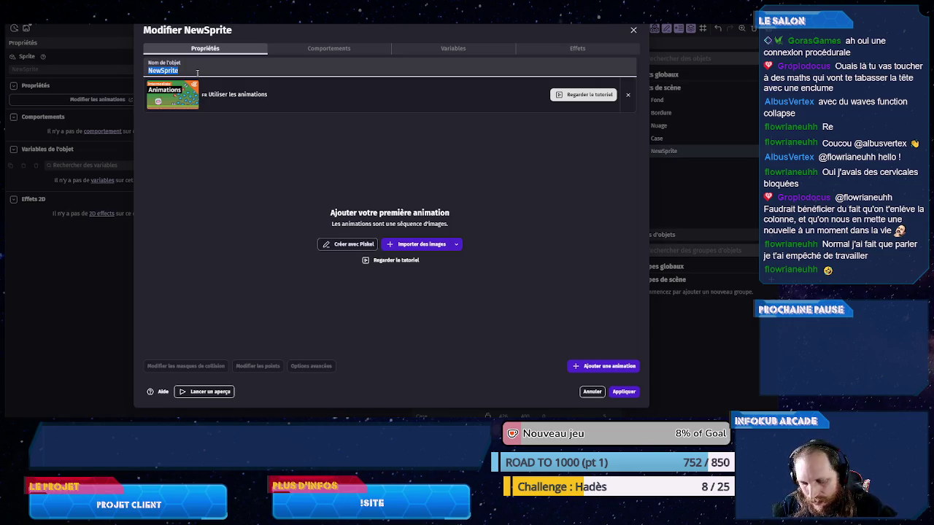
{"action": "type", "text": "Piece"}
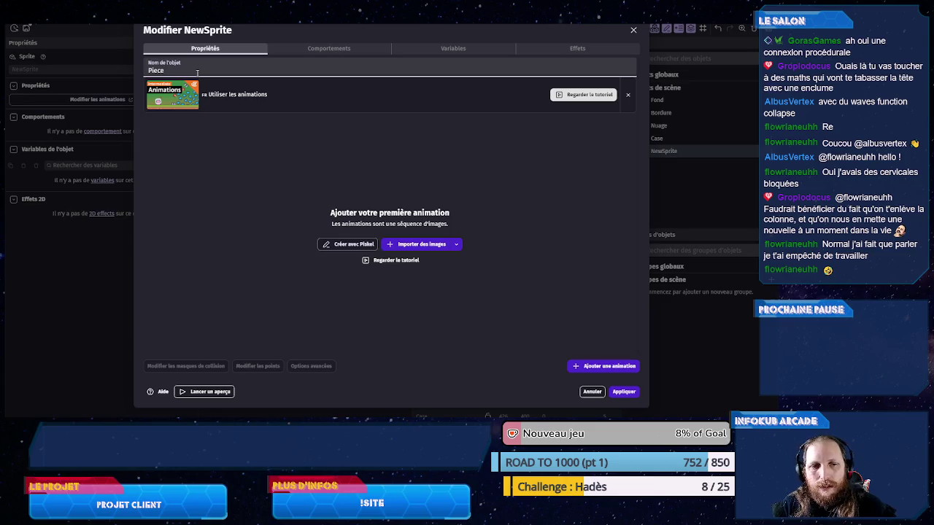
{"action": "left_click", "coordinate": [401, 245]}
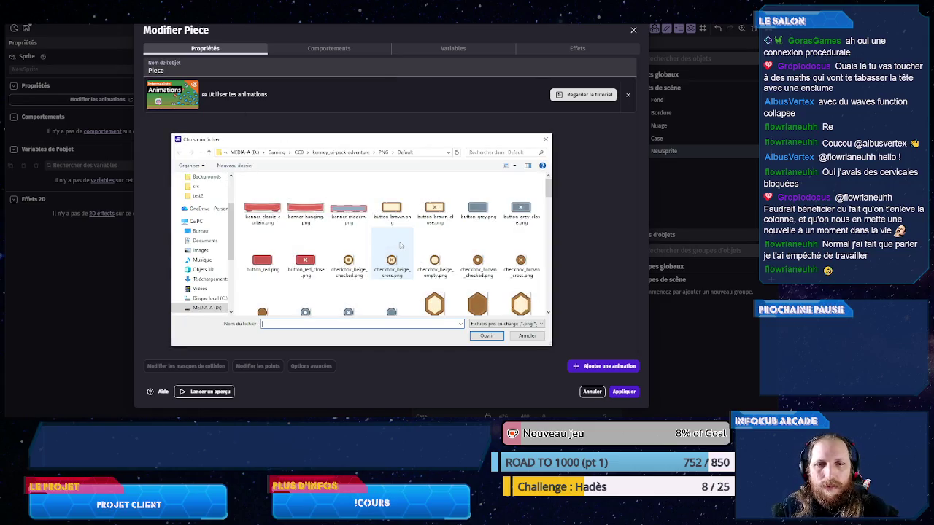
Browse from CC0 through boardgamepack > PNG to the Pieces (Purple) folder
{"action": "left_click", "coordinate": [299, 152]}
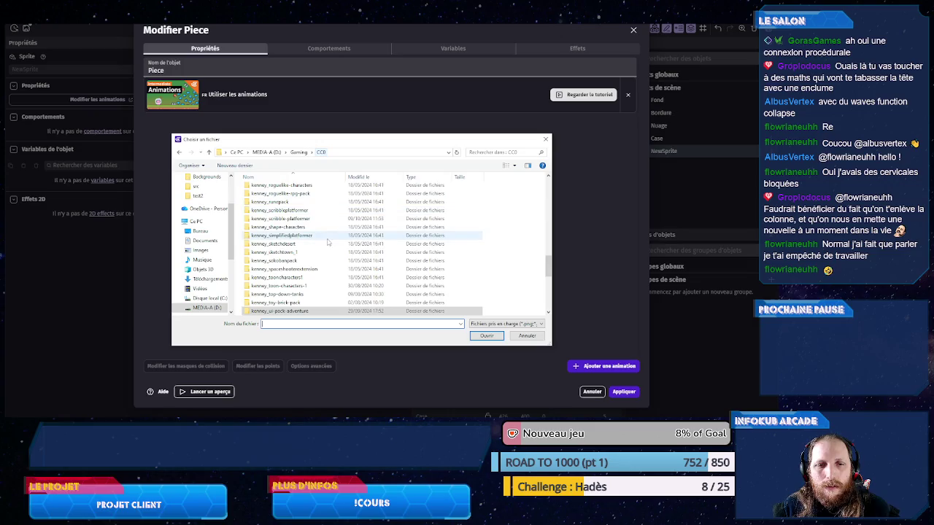
{"action": "scroll", "coordinate": [314, 237], "scroll_direction": "up", "scroll_amount": 15}
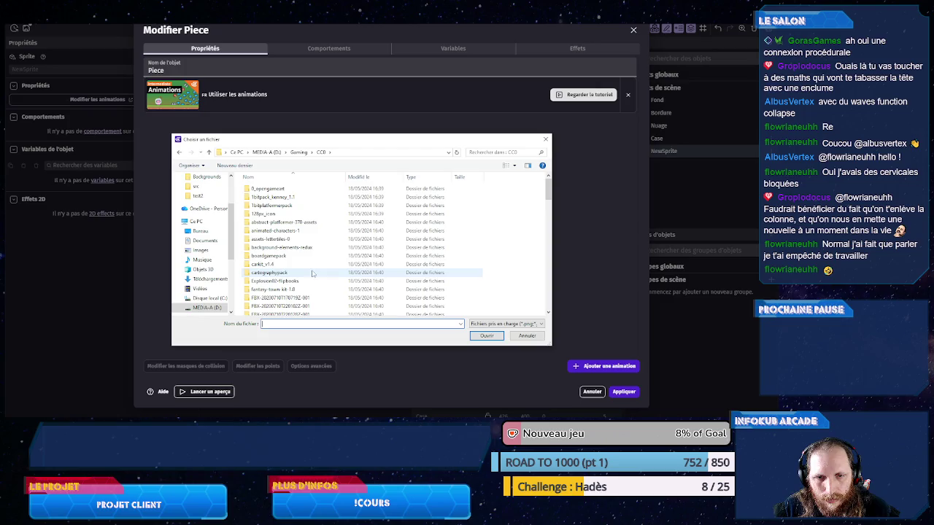
{"action": "scroll", "coordinate": [306, 255], "scroll_direction": "down", "scroll_amount": 5}
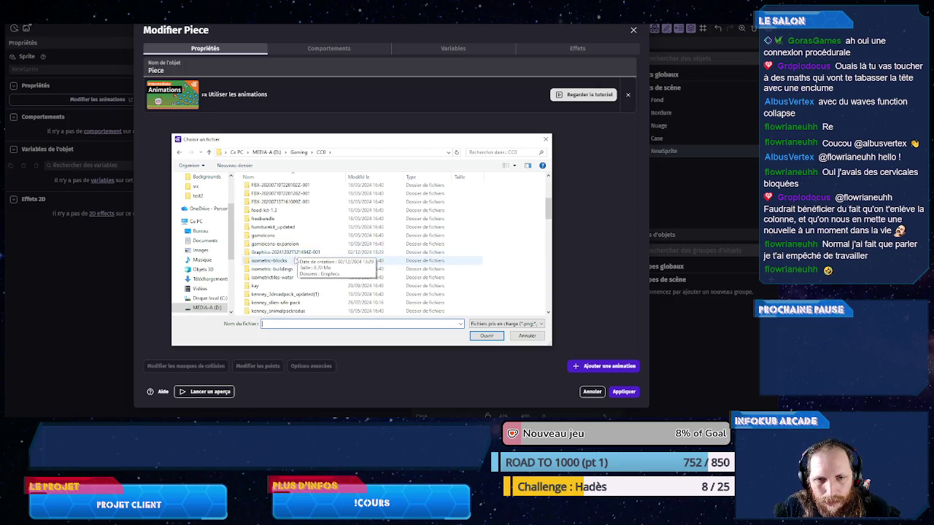
{"action": "scroll", "coordinate": [309, 241], "scroll_direction": "down", "scroll_amount": 2}
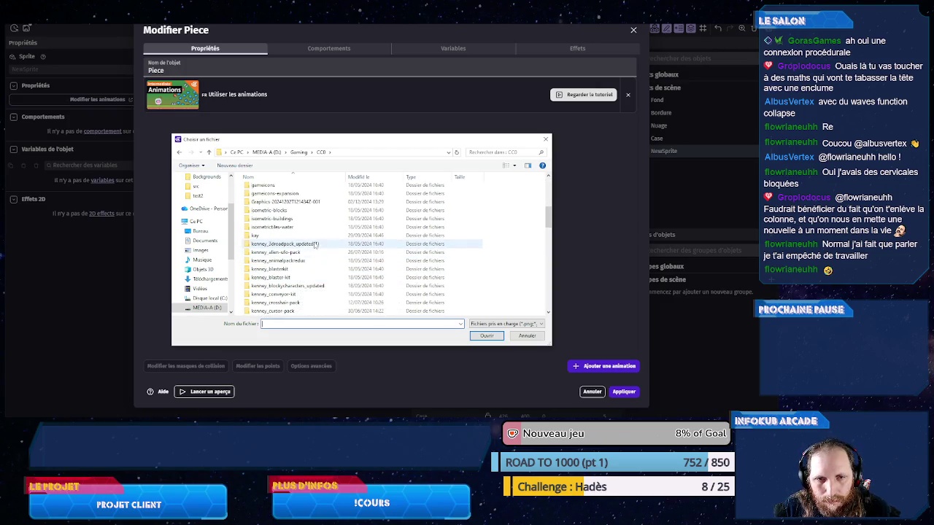
{"action": "scroll", "coordinate": [323, 225], "scroll_direction": "down", "scroll_amount": 2}
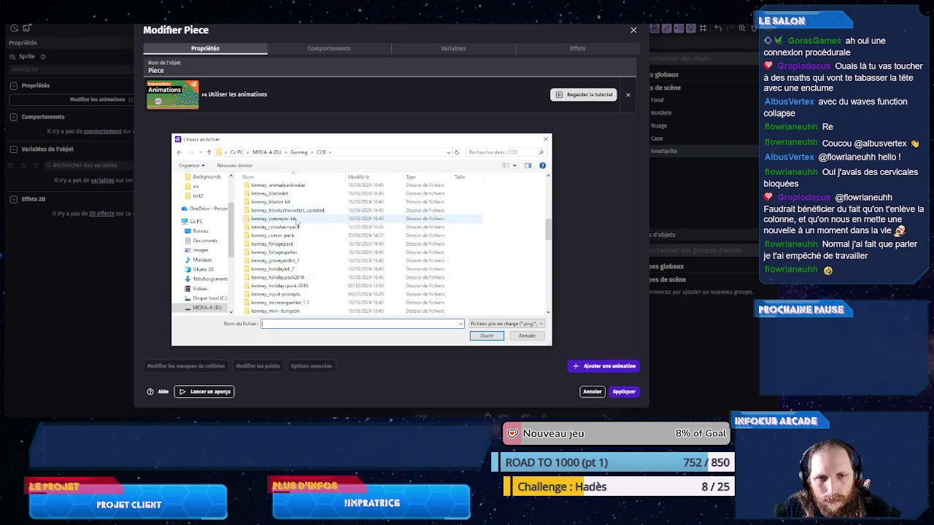
{"action": "scroll", "coordinate": [298, 222], "scroll_direction": "up", "scroll_amount": 1}
{"action": "scroll", "coordinate": [297, 221], "scroll_direction": "up", "scroll_amount": 3}
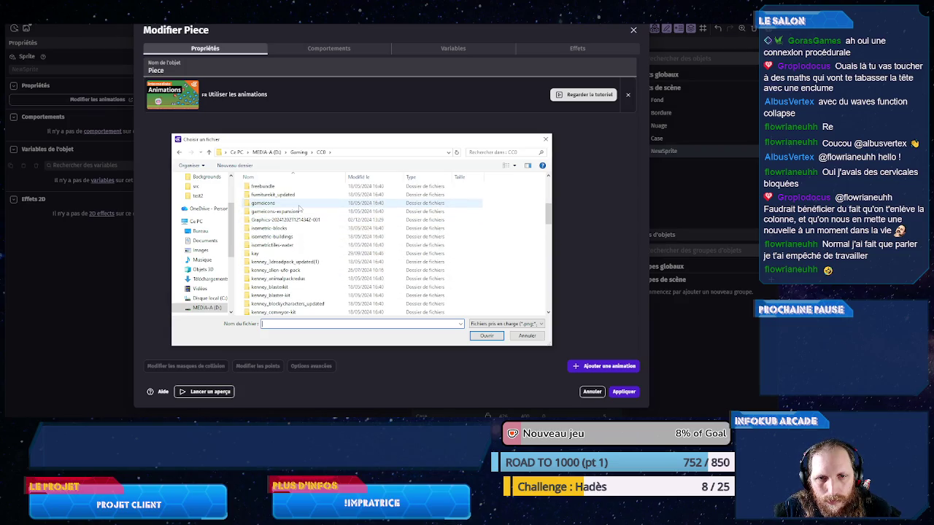
{"action": "scroll", "coordinate": [299, 244], "scroll_direction": "up", "scroll_amount": 1}
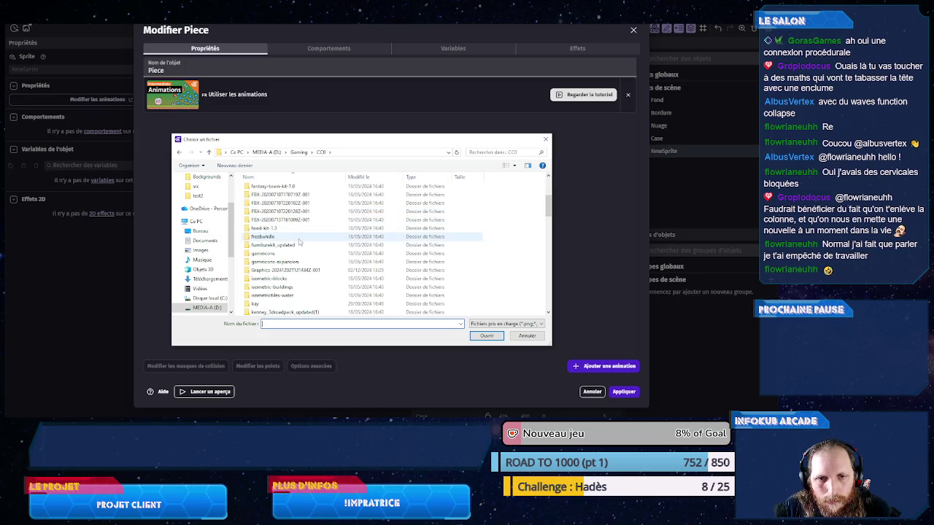
{"action": "scroll", "coordinate": [304, 244], "scroll_direction": "up", "scroll_amount": 1}
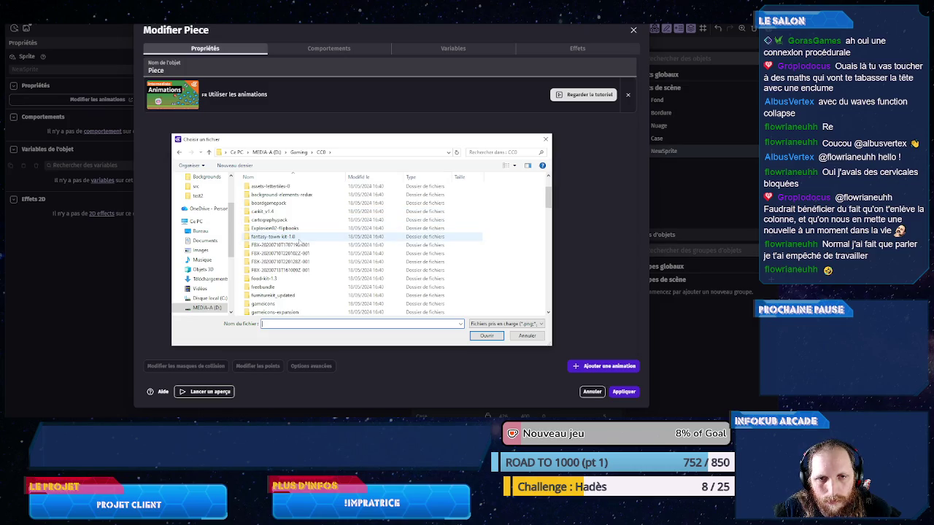
{"action": "double_click", "coordinate": [302, 208]}
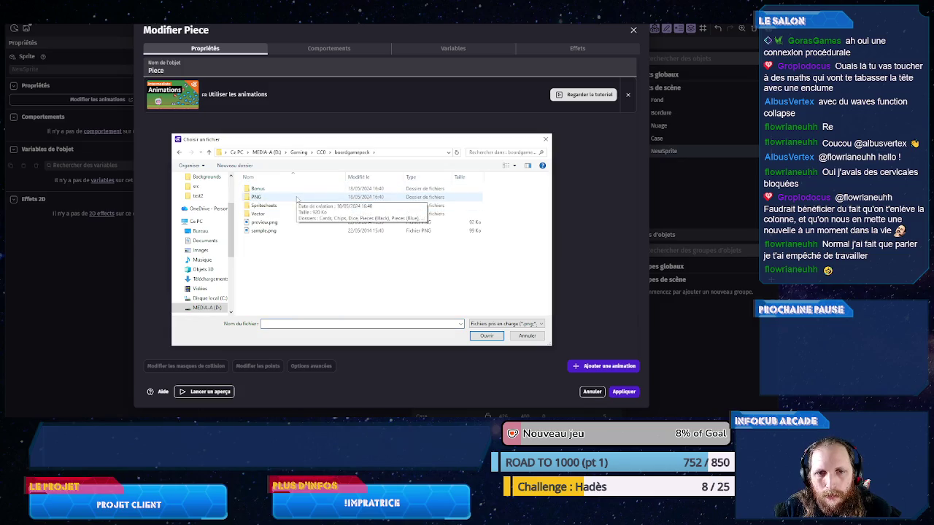
{"action": "double_click", "coordinate": [291, 189]}
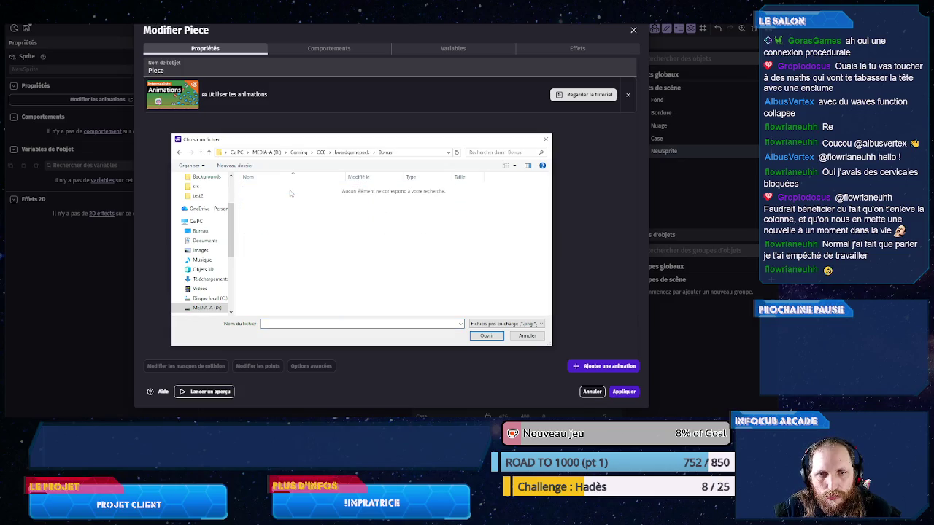
{"action": "left_click", "coordinate": [350, 152]}
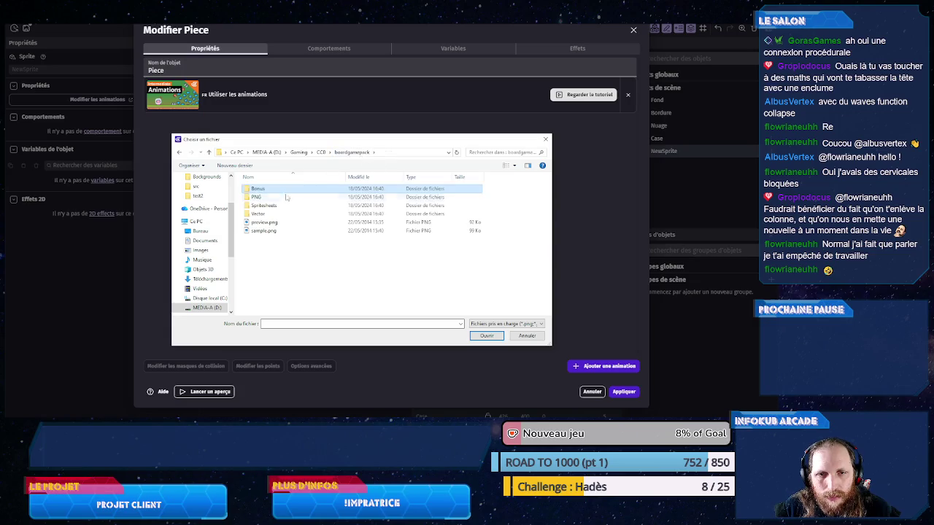
{"action": "double_click", "coordinate": [273, 197]}
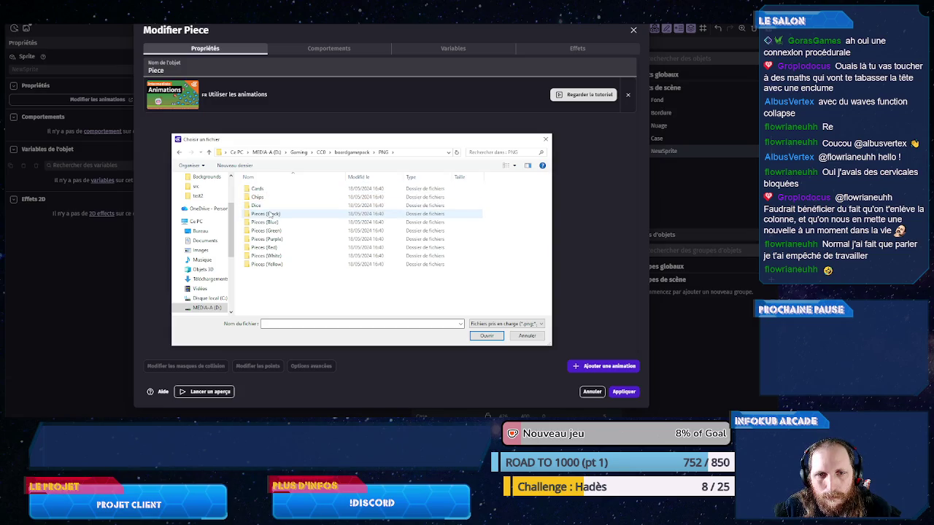
{"action": "double_click", "coordinate": [300, 240]}
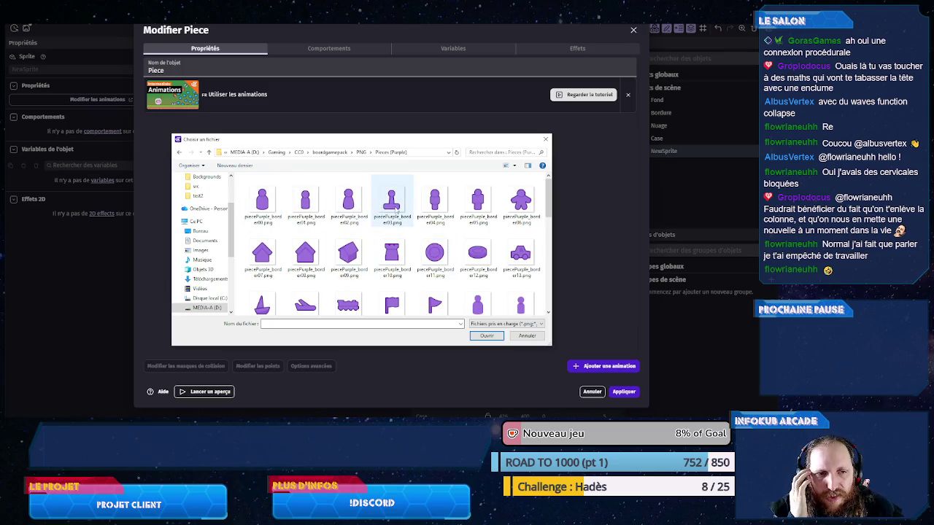
{"action": "scroll", "coordinate": [349, 255], "scroll_direction": "down", "scroll_amount": 1}
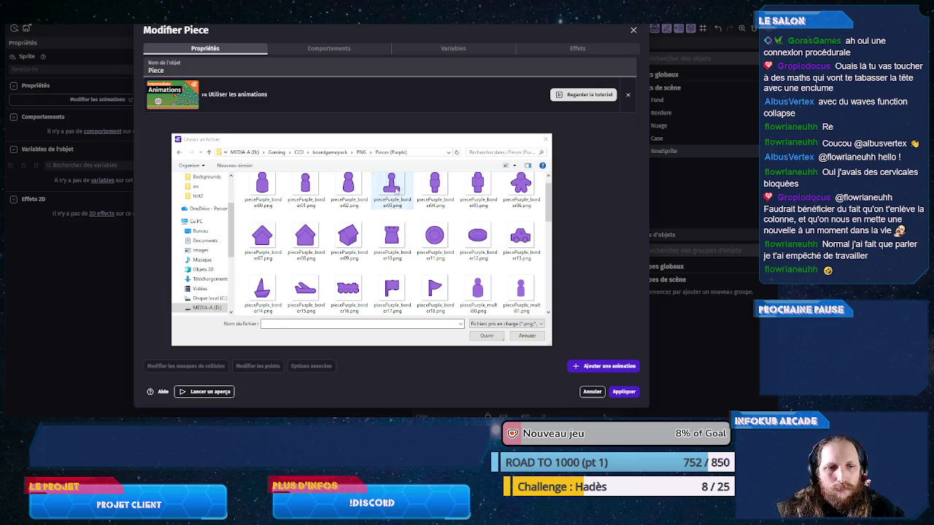
Use piecePurple_border03 as the first animation's image and add a second animation
{"action": "left_click", "coordinate": [396, 192]}
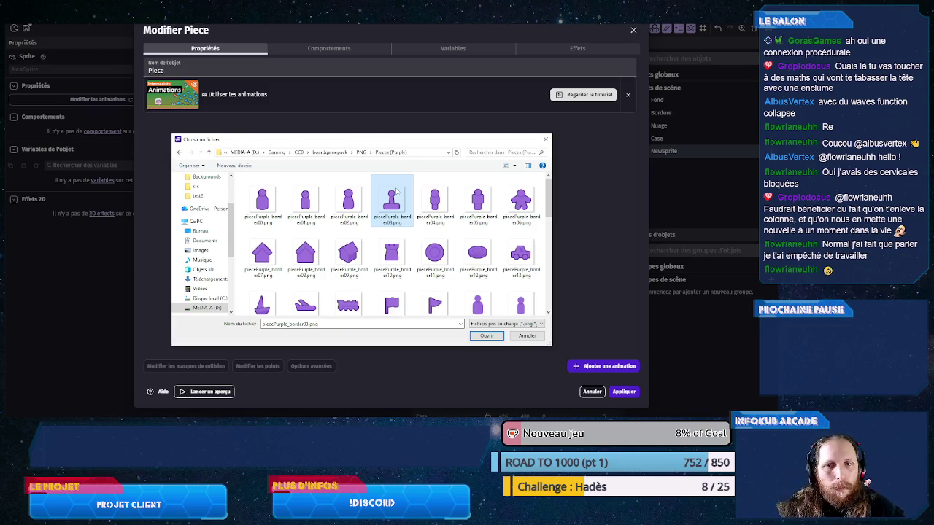
{"action": "left_click", "coordinate": [487, 335]}
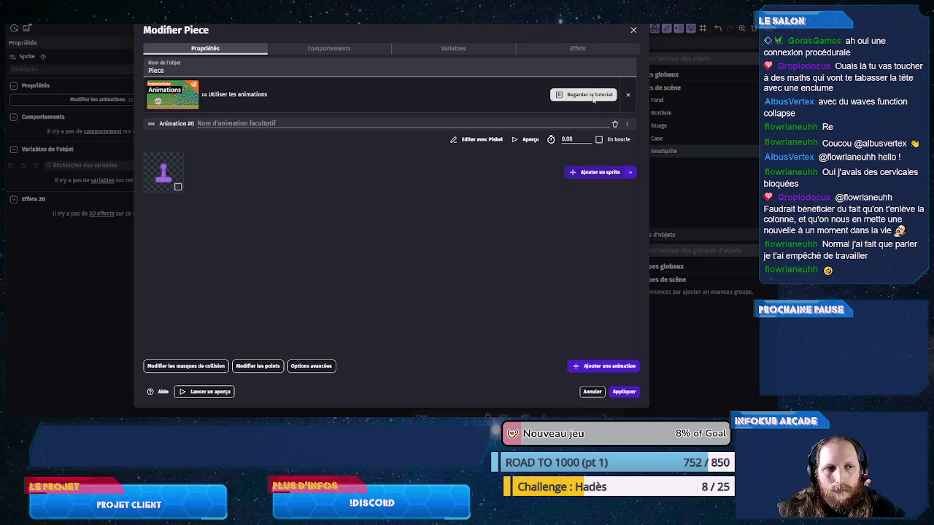
{"action": "left_click", "coordinate": [616, 366]}
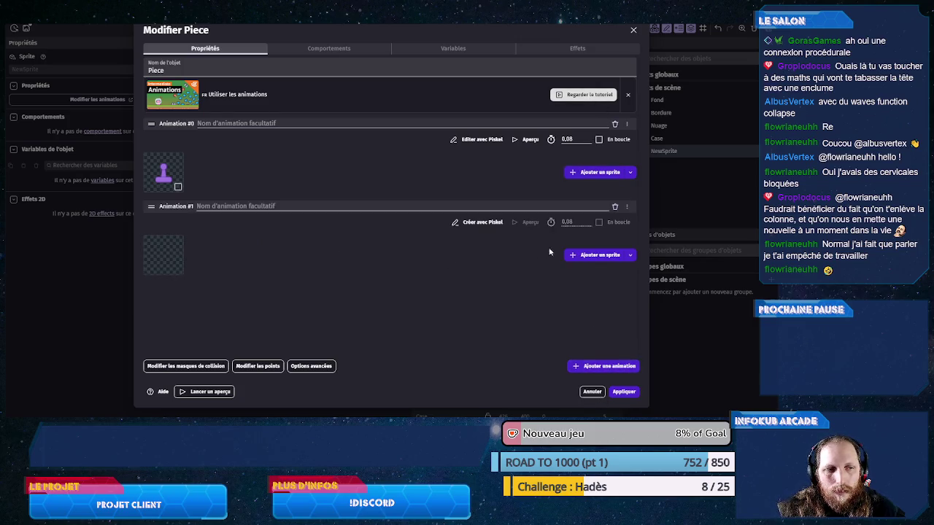
Give the second animation the yellow pieceYellow_border09.png image and apply
{"action": "left_click", "coordinate": [587, 255]}
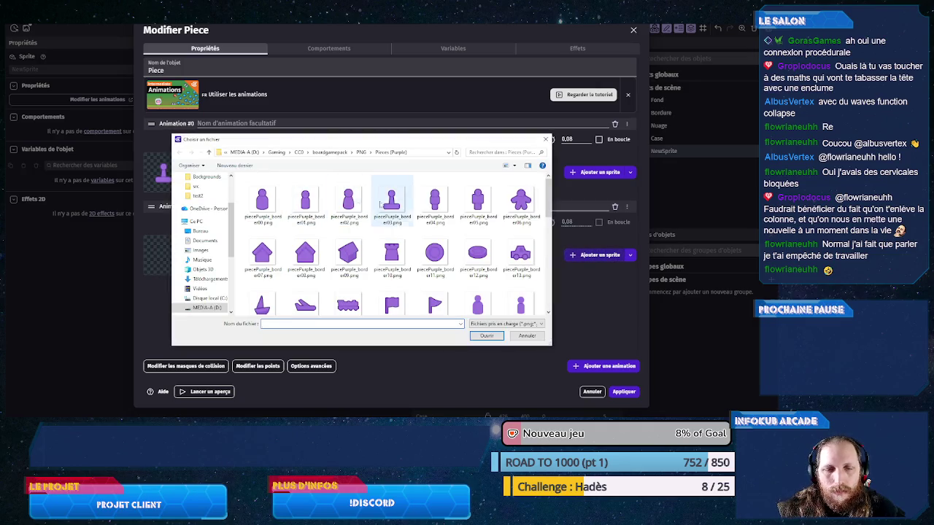
{"action": "scroll", "coordinate": [386, 189], "scroll_direction": "down", "scroll_amount": 2}
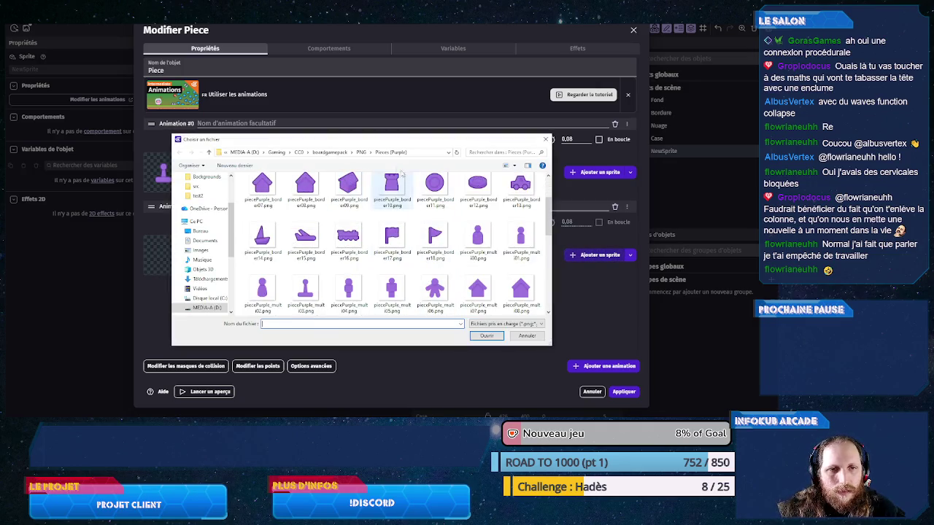
{"action": "left_click", "coordinate": [361, 153]}
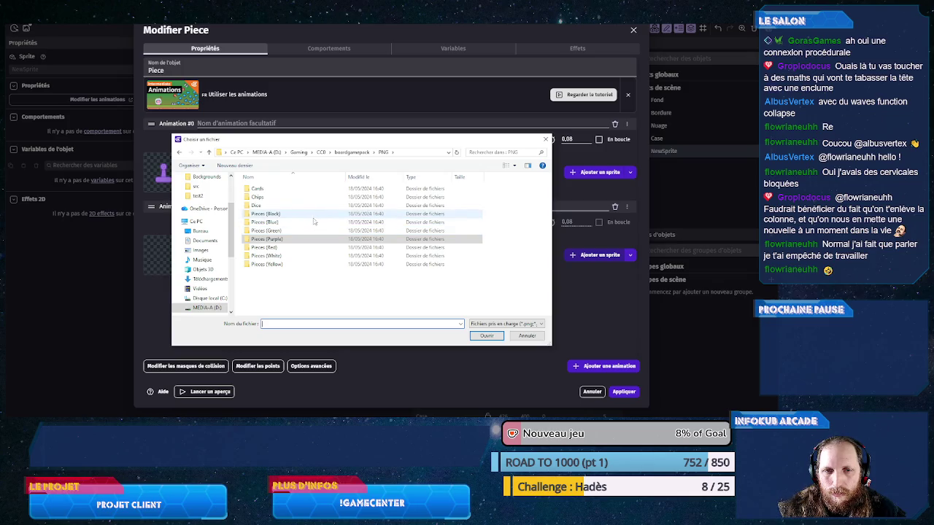
{"action": "double_click", "coordinate": [285, 264]}
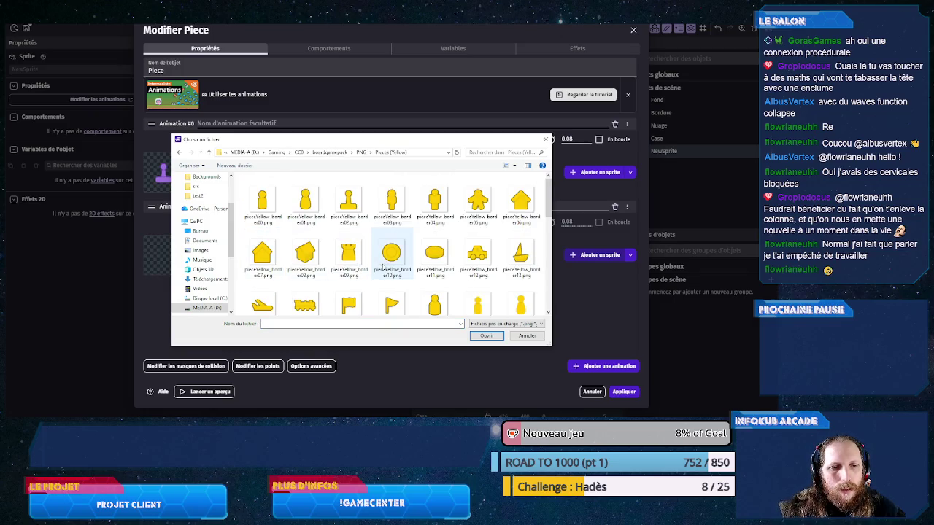
{"action": "scroll", "coordinate": [452, 247], "scroll_direction": "down", "scroll_amount": 1}
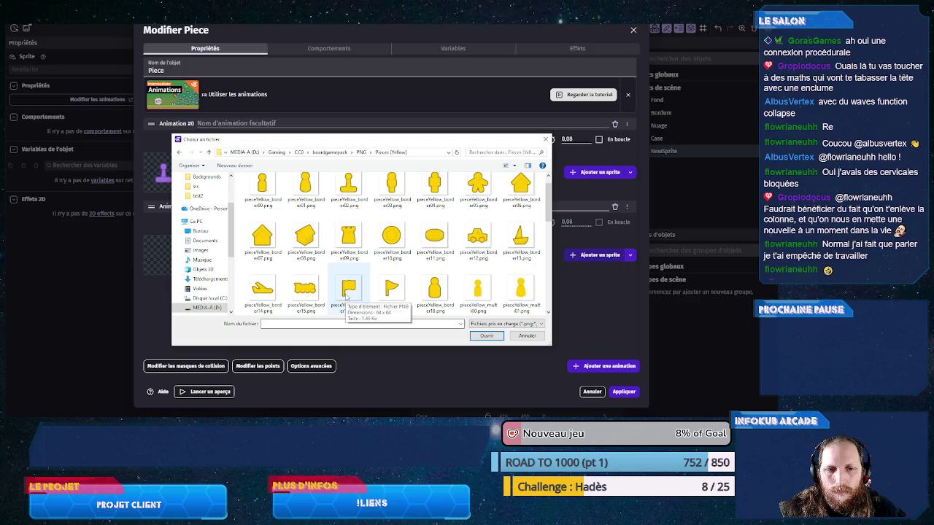
{"action": "double_click", "coordinate": [348, 236]}
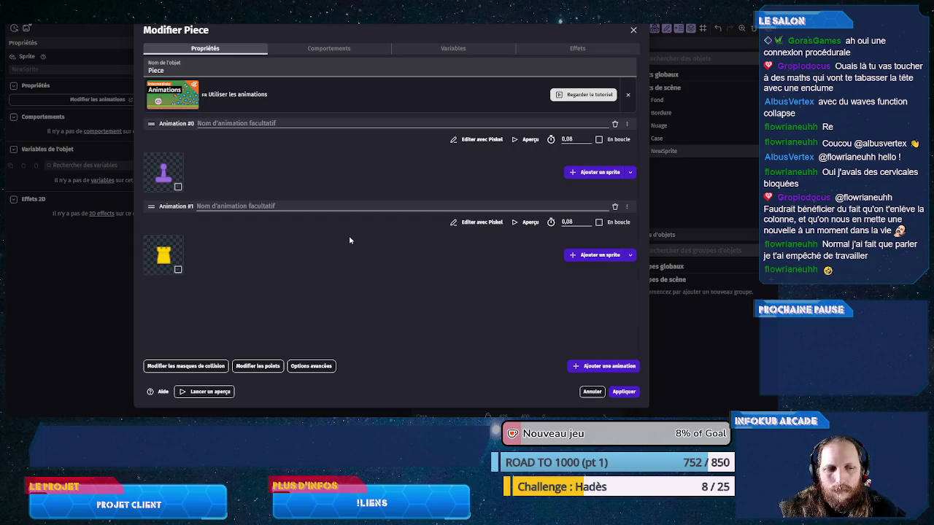
{"action": "left_click", "coordinate": [613, 393]}
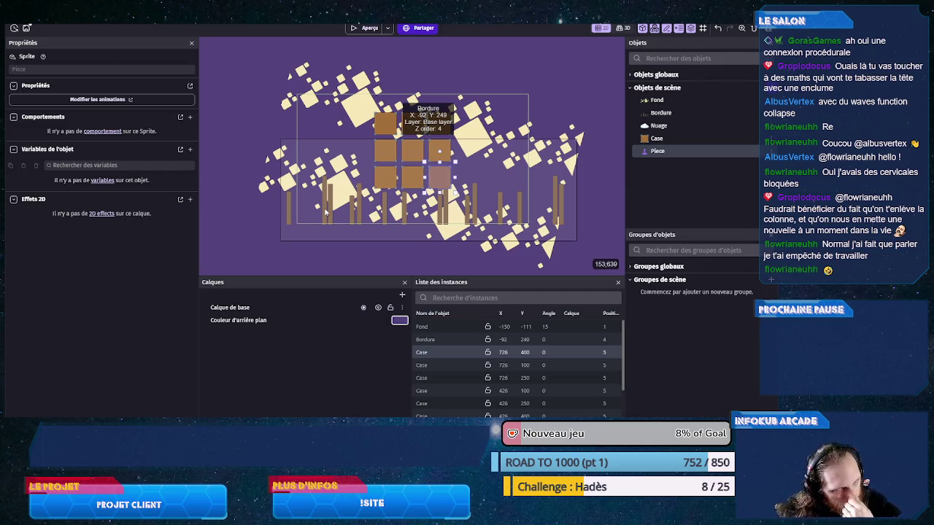
Deselect the Piece instance, save the project, and go to the scene's events sheet
{"action": "left_click", "coordinate": [215, 252]}
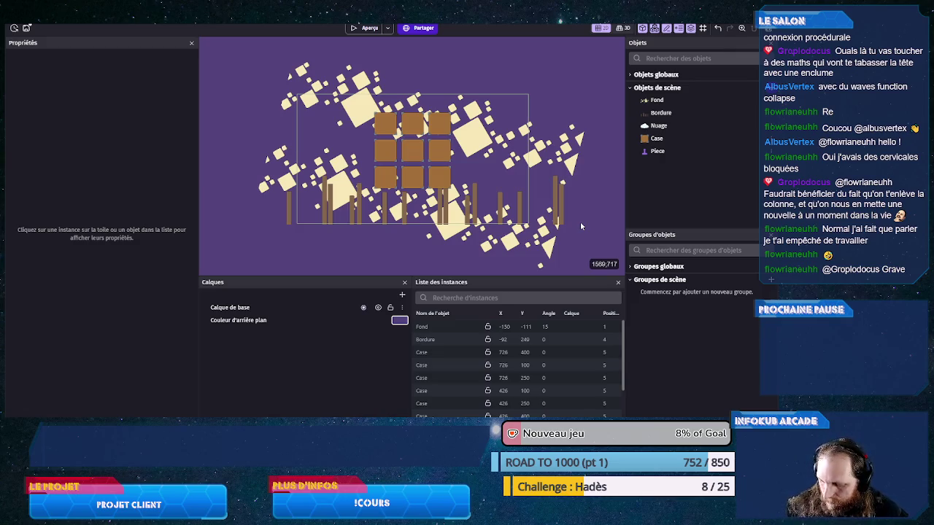
{"action": "key", "text": "ctrl+s"}
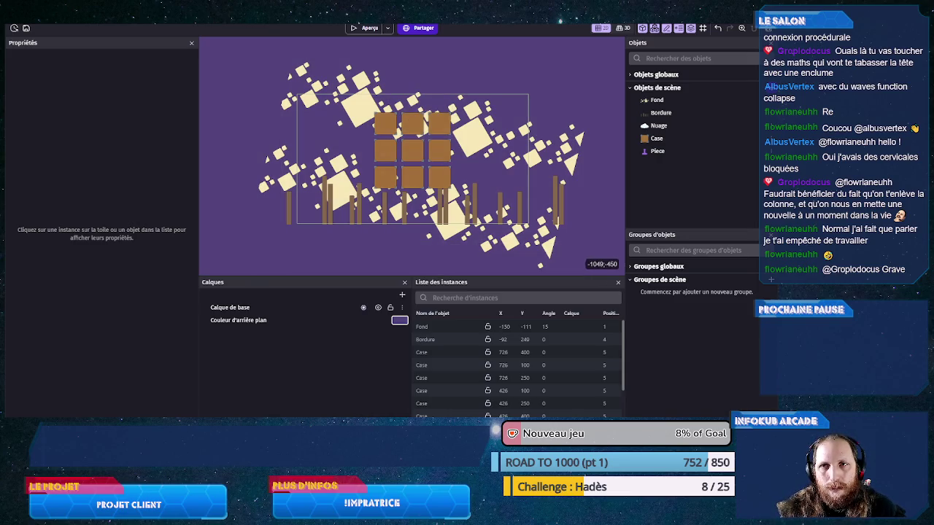
{"action": "left_click", "coordinate": [182, 18]}
{"action": "right_click", "coordinate": [160, 51]}
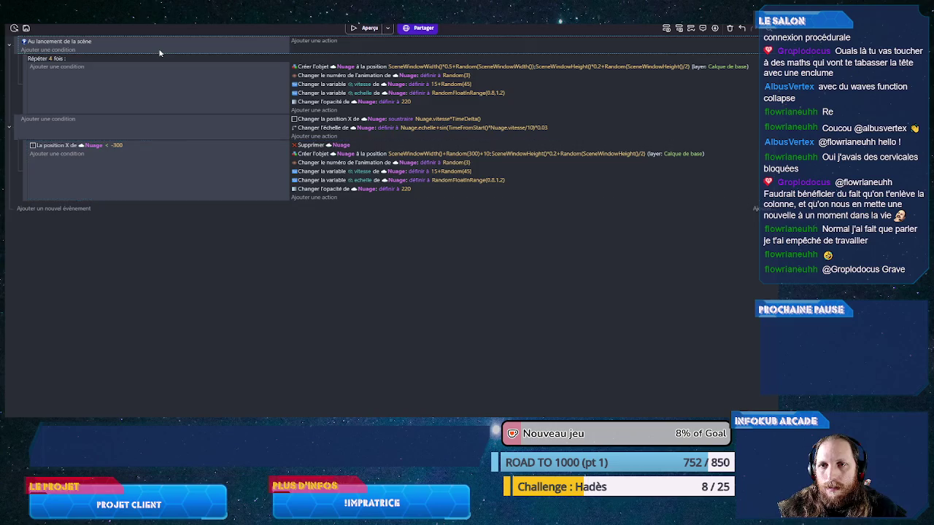
Insert a Repeat event that runs 9 times
{"action": "mouse_move", "coordinate": [219, 109]}
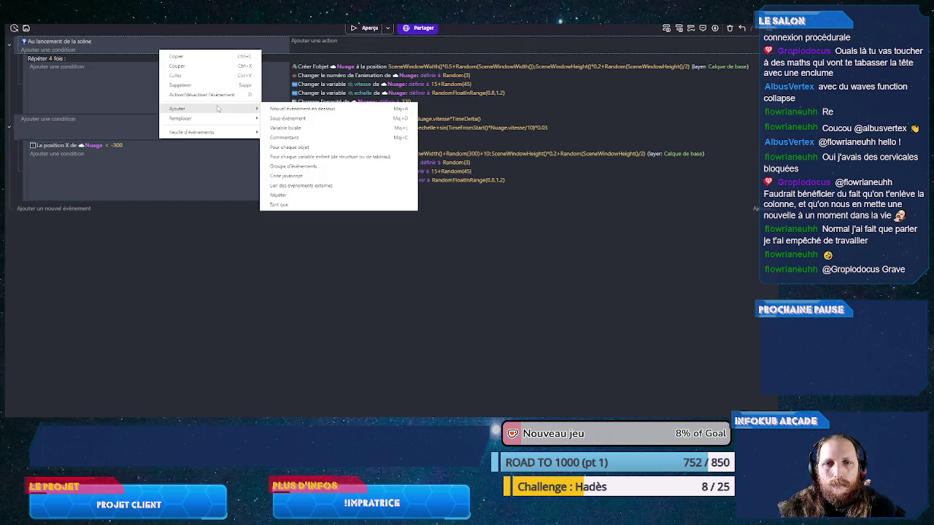
{"action": "left_click", "coordinate": [301, 196]}
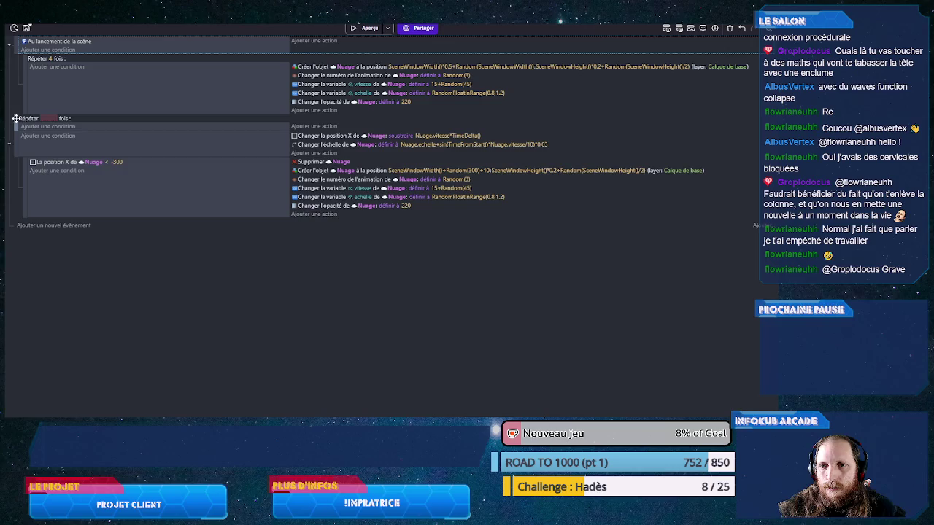
{"action": "left_click", "coordinate": [62, 118]}
{"action": "type", "text": "9"}
{"action": "key", "text": "Return"}
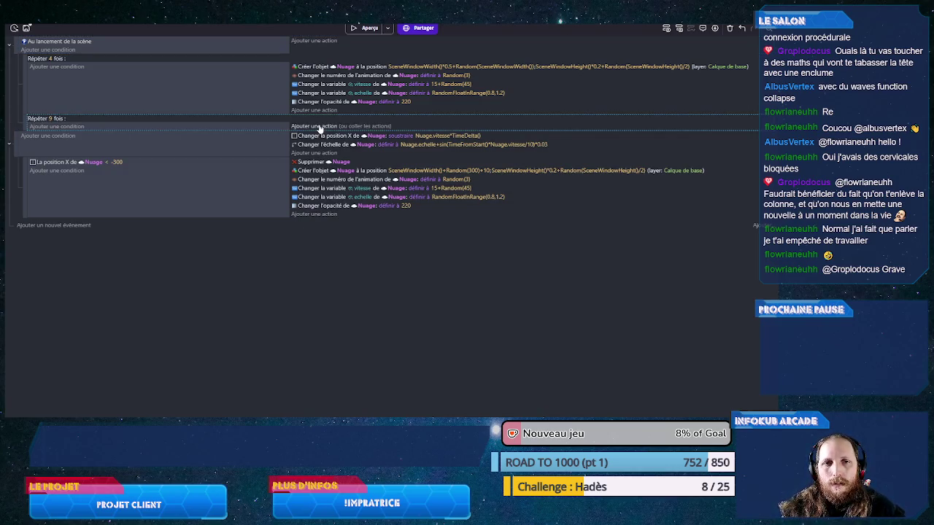
Add an action appending the value -1 to the pions array variable
{"action": "left_click", "coordinate": [318, 127]}
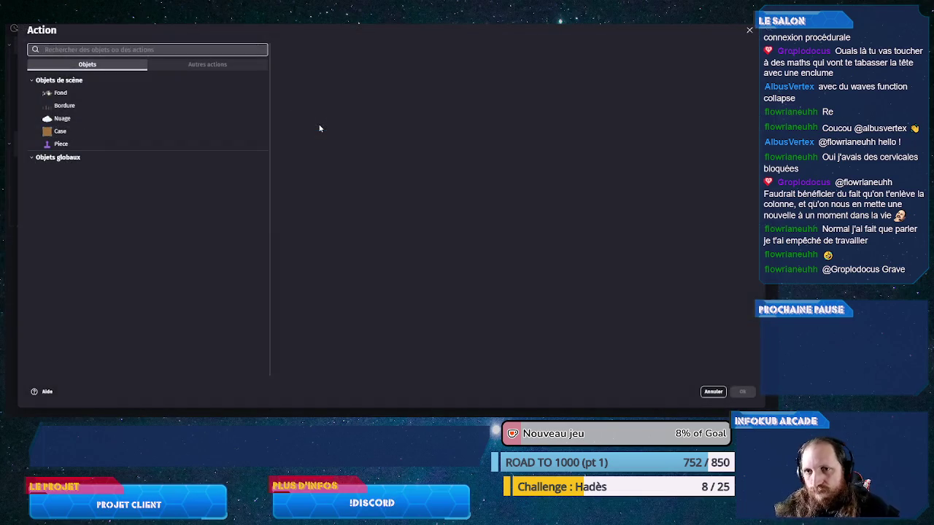
{"action": "type", "text": "a"}
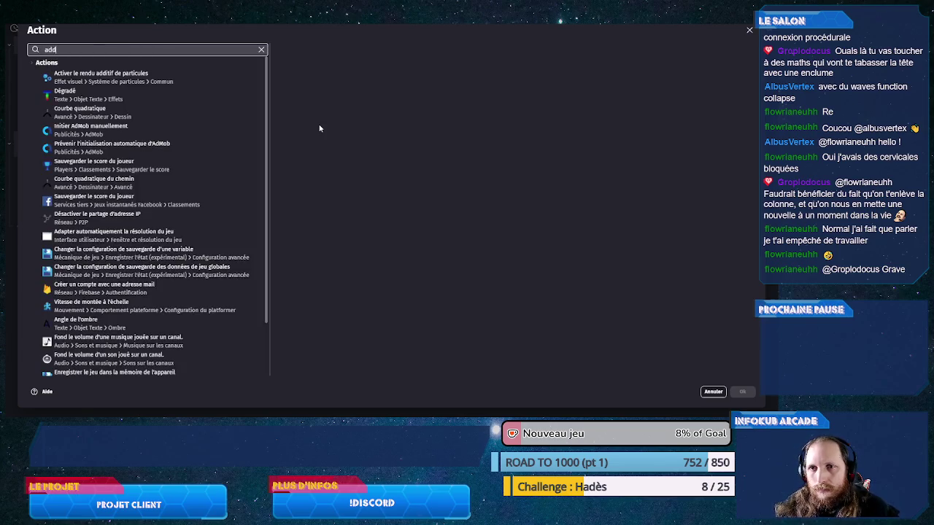
{"action": "type", "text": "jouter"}
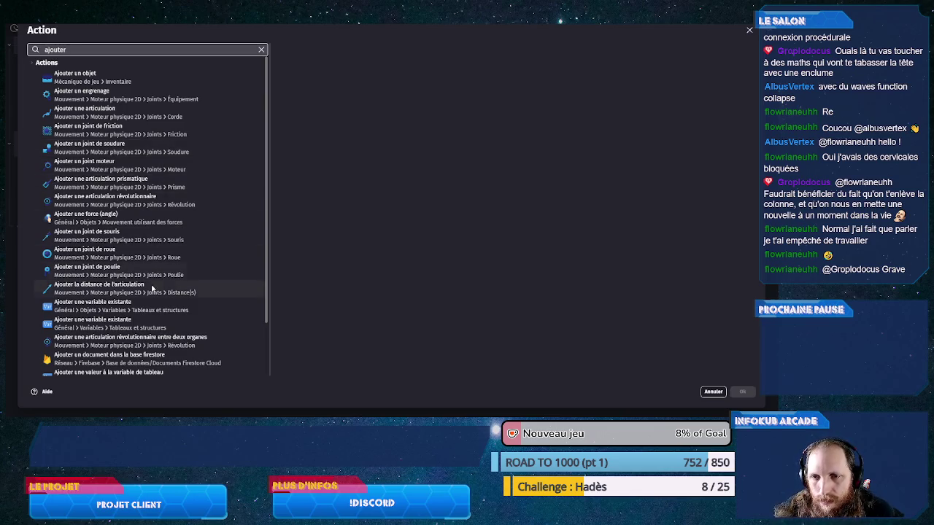
{"action": "scroll", "coordinate": [144, 322], "scroll_direction": "down", "scroll_amount": 3}
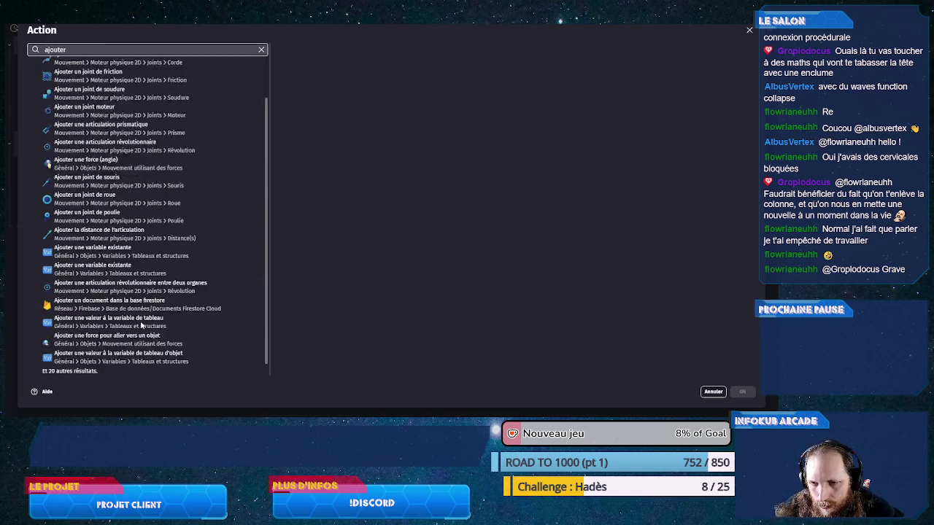
{"action": "left_click", "coordinate": [145, 321]}
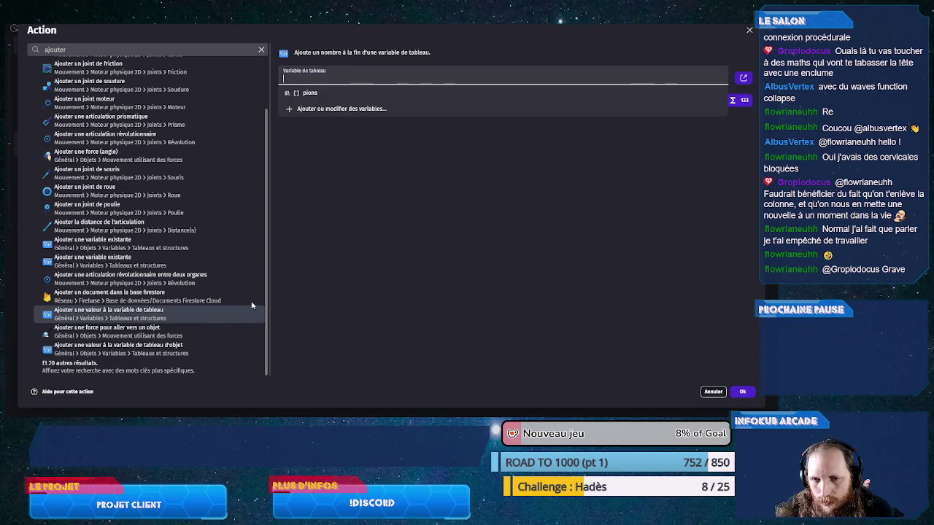
{"action": "left_click", "coordinate": [310, 93]}
{"action": "left_click", "coordinate": [324, 119]}
{"action": "type", "text": "-1"}
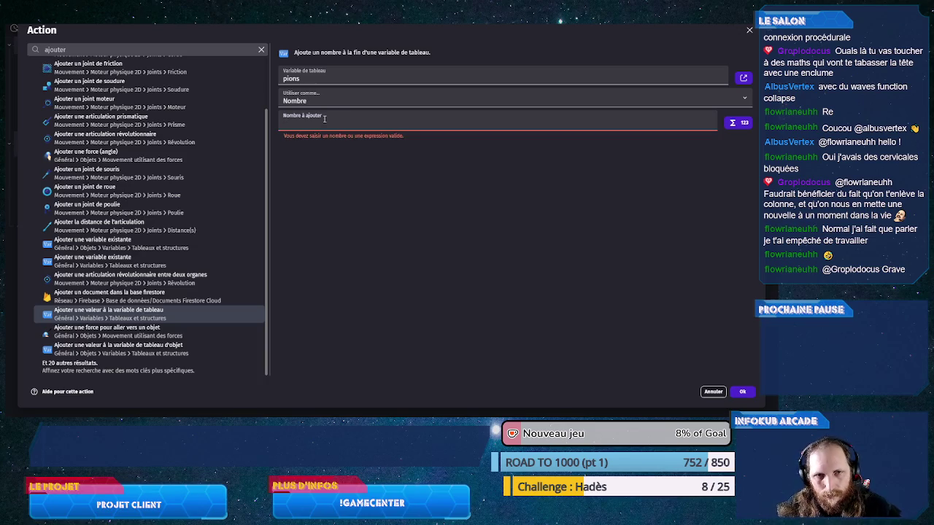
{"action": "left_click", "coordinate": [740, 393]}
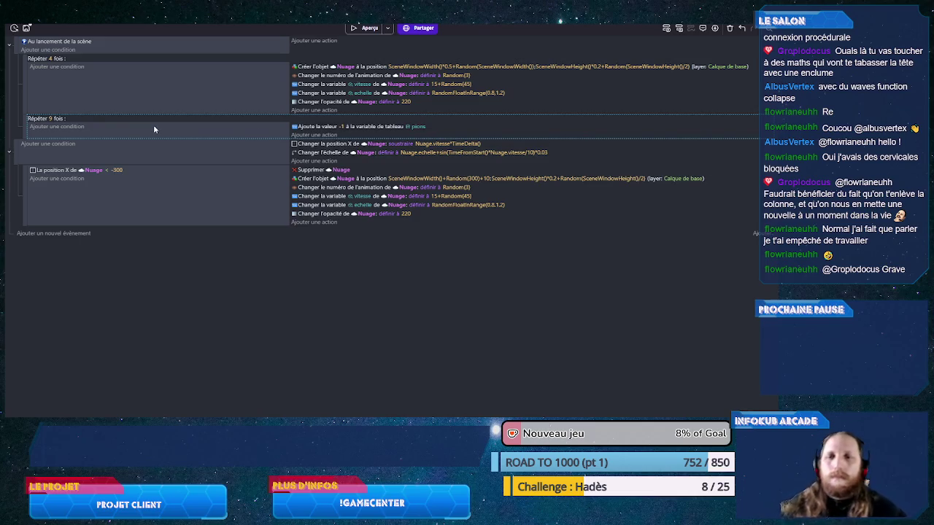
Run a debugger preview and inspect the Jeu scene's pions array, which holds nine -1 values
{"action": "left_click", "coordinate": [388, 28]}
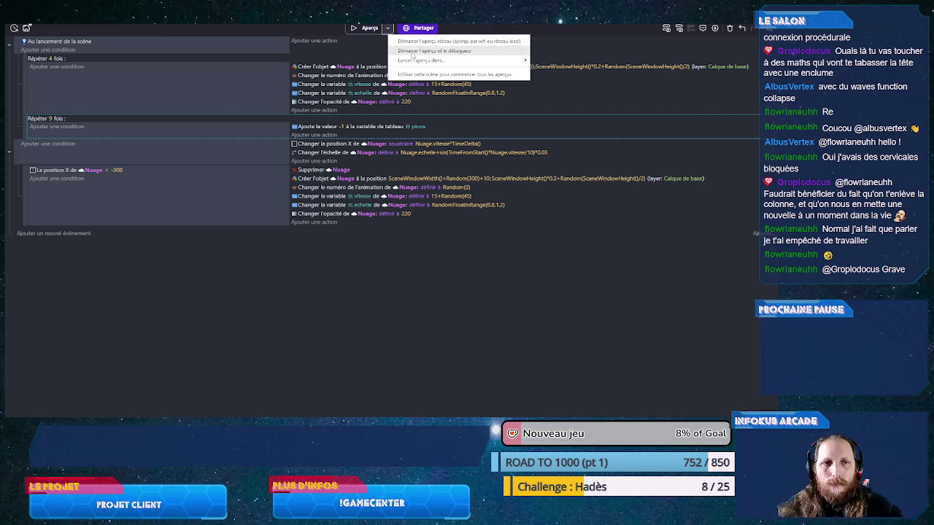
{"action": "left_click", "coordinate": [411, 51]}
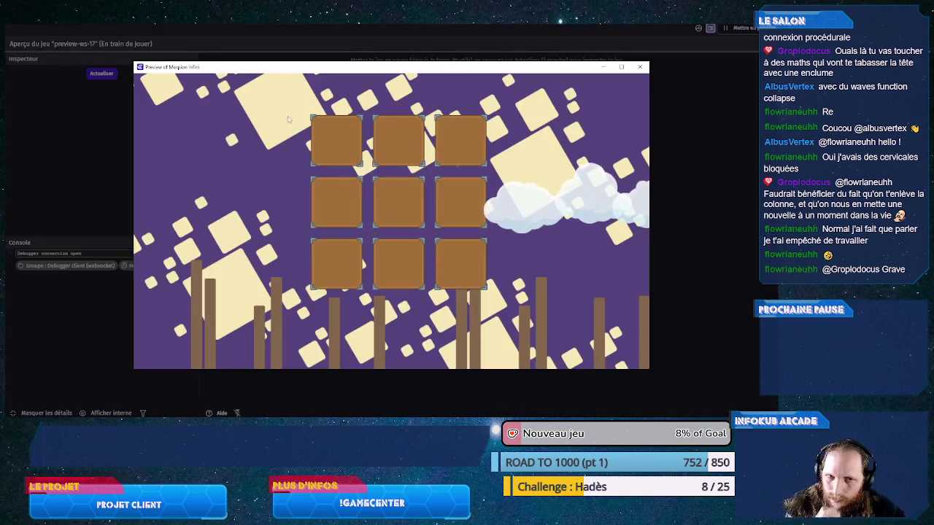
{"action": "left_click_drag", "start_coordinate": [283, 69], "coordinate": [642, 92]}
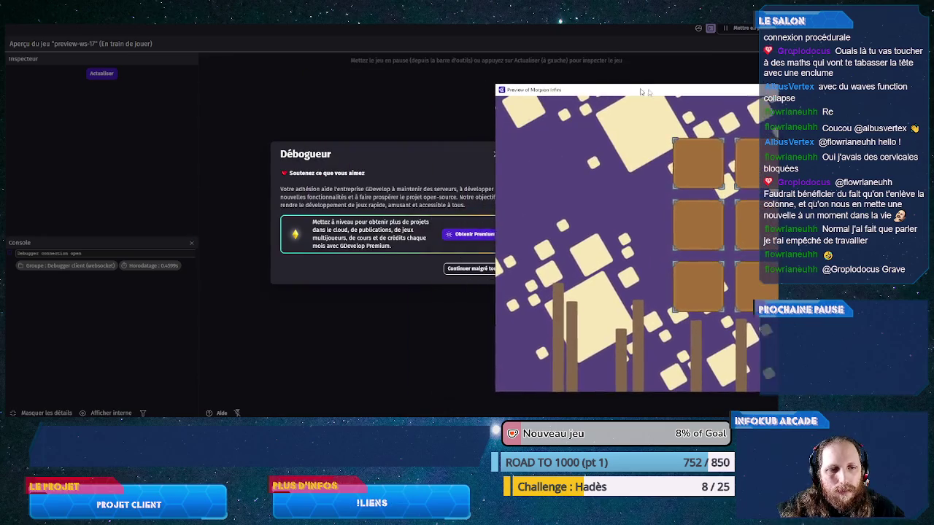
{"action": "left_click", "coordinate": [455, 267]}
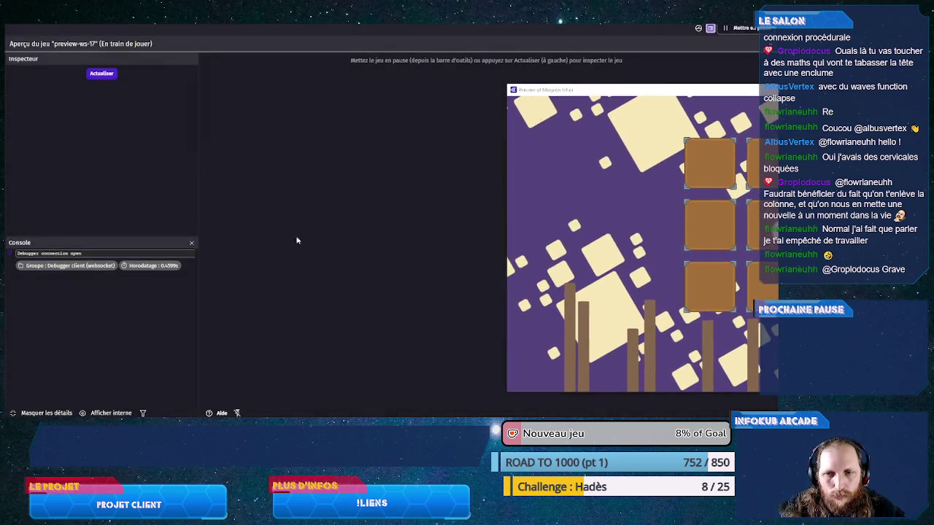
{"action": "left_click", "coordinate": [101, 73]}
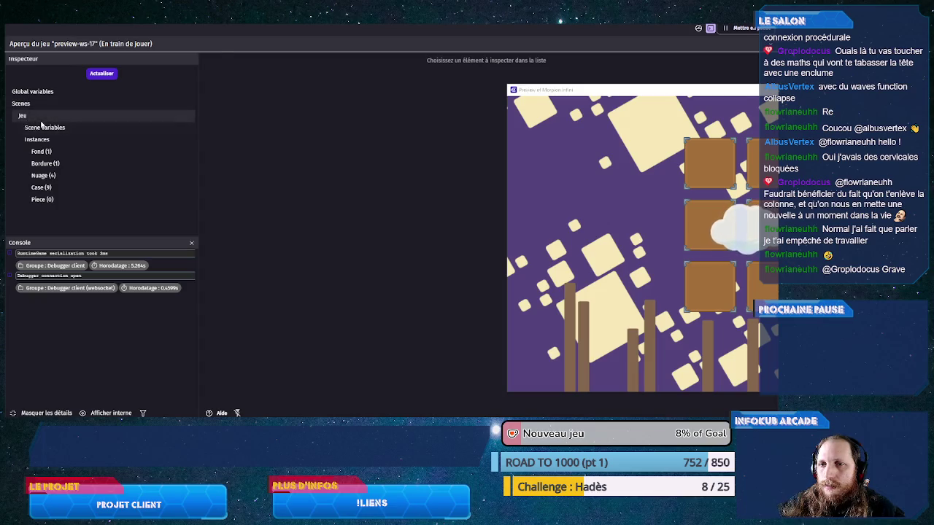
{"action": "left_click", "coordinate": [31, 115]}
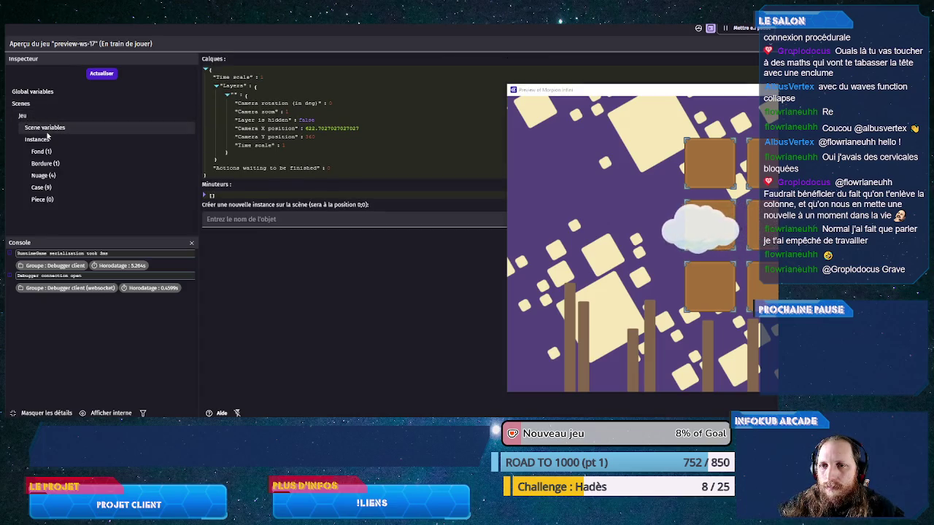
{"action": "left_click", "coordinate": [45, 129]}
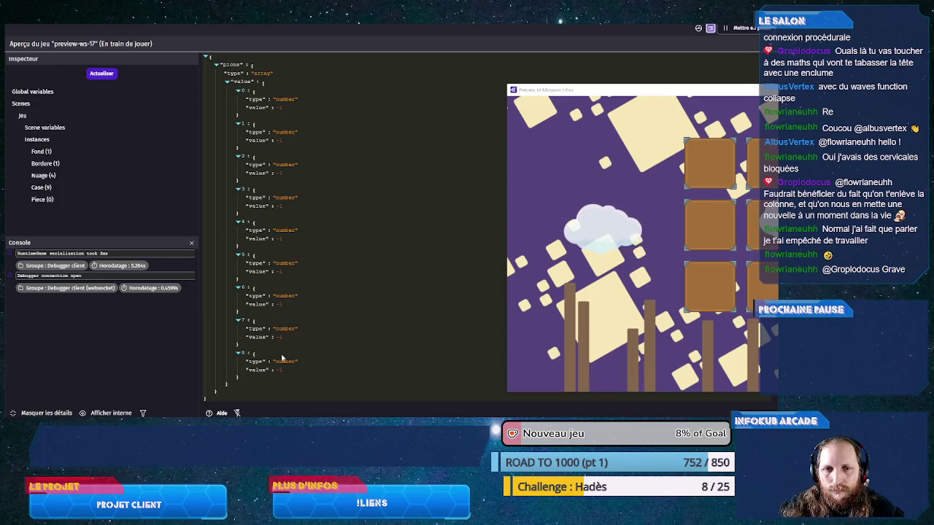
{"action": "left_click_drag", "start_coordinate": [606, 93], "coordinate": [547, 96]}
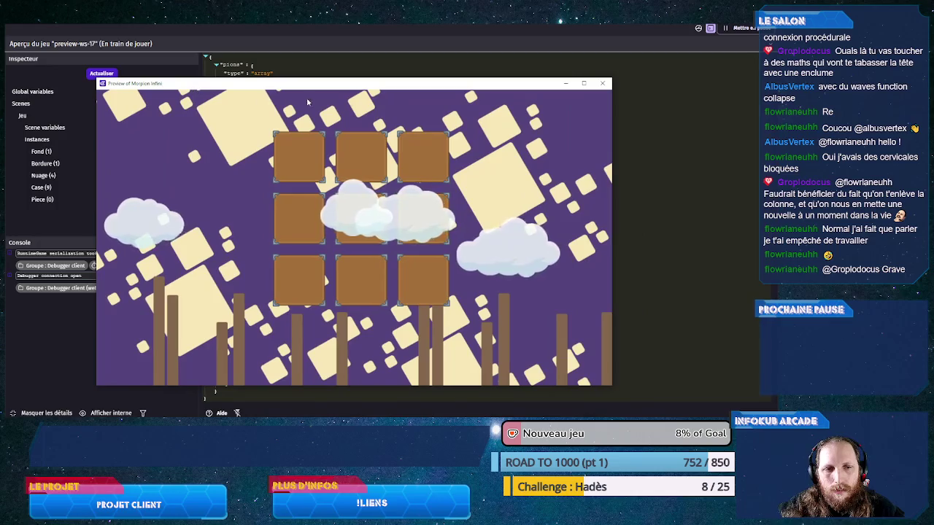
Close the game preview and return to the scene layout editor
{"action": "key", "text": "alt+F4"}
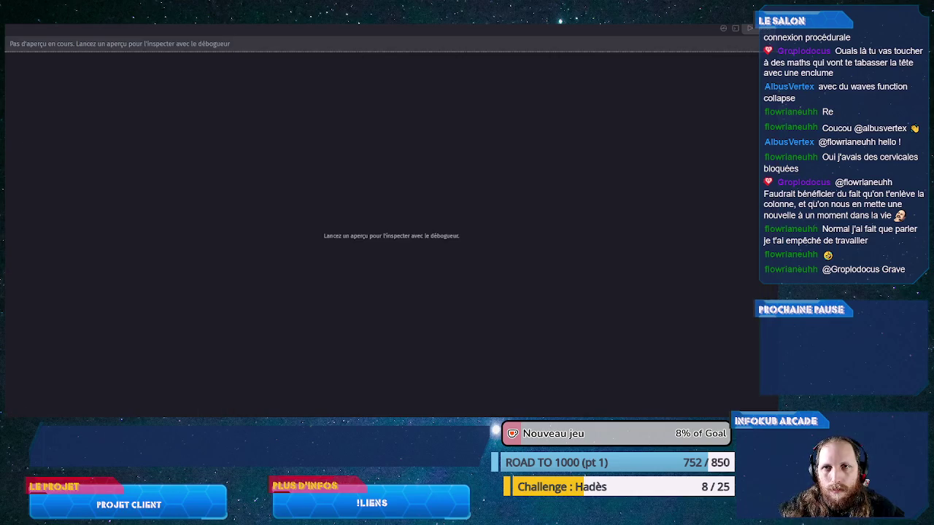
{"action": "left_click", "coordinate": [151, 22]}
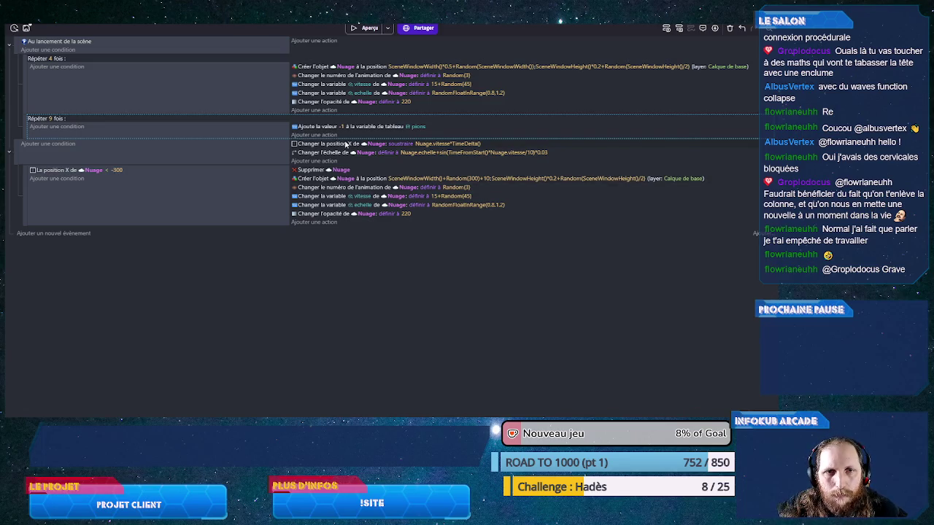
{"action": "key", "text": "ctrl+Tab"}
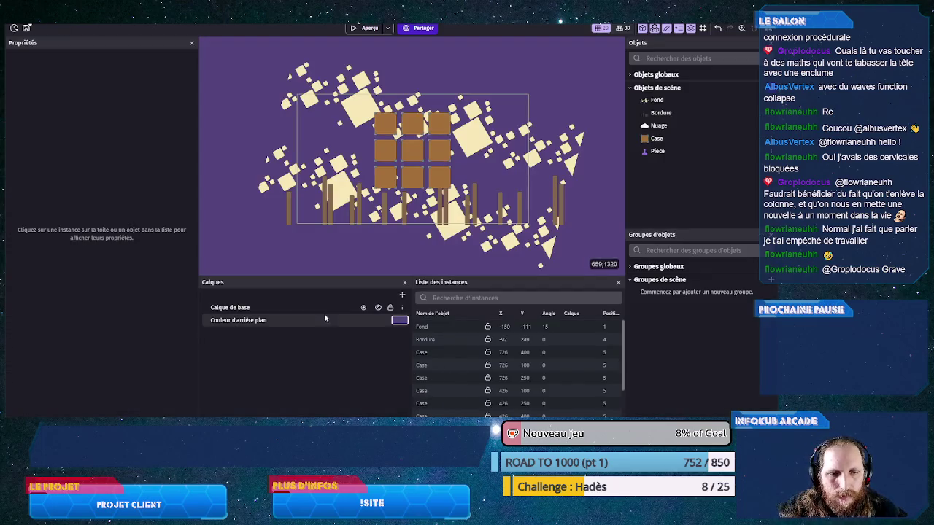
Add a new scene layer named 'Plateau'
{"action": "left_click", "coordinate": [618, 282]}
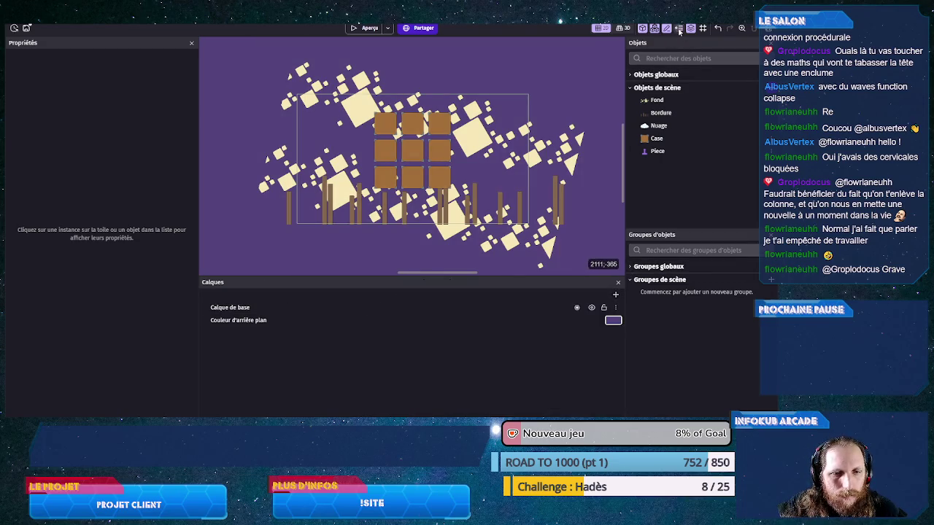
{"action": "left_click", "coordinate": [616, 295]}
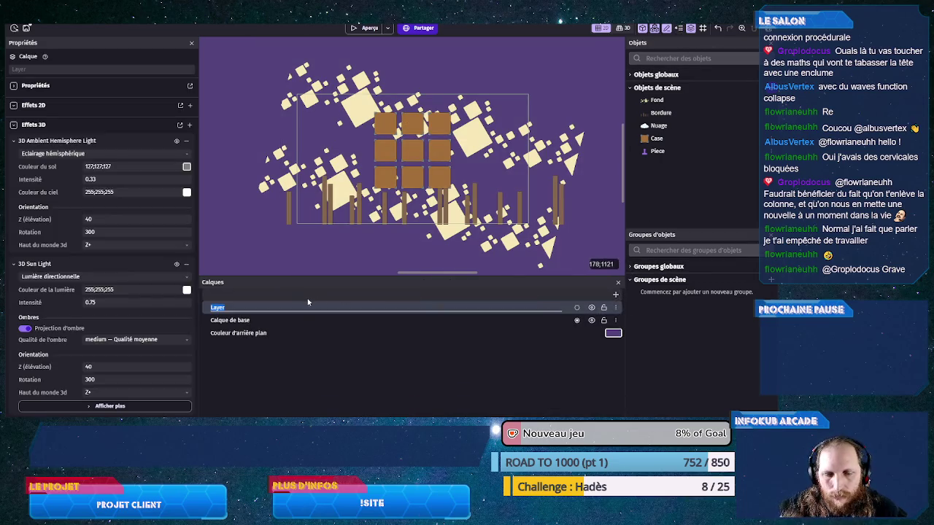
{"action": "type", "text": "Plateau"}
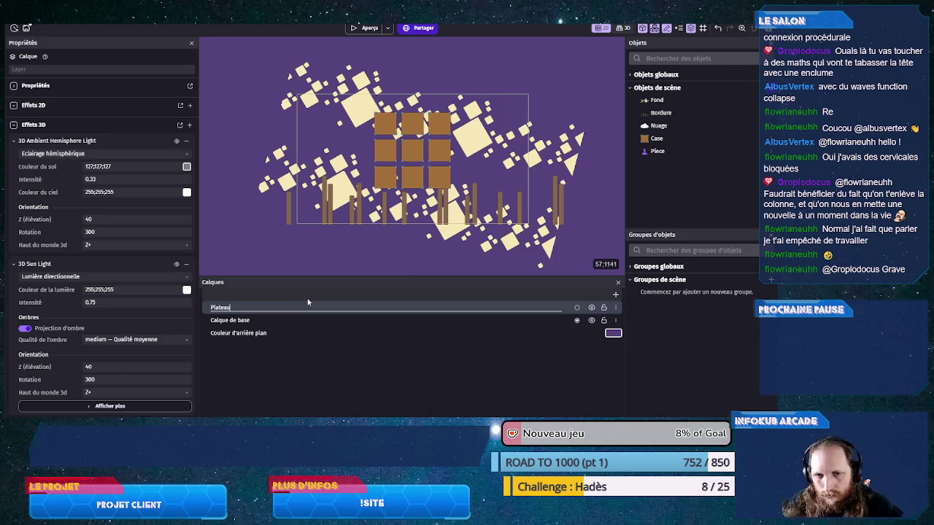
{"action": "key", "text": "Return"}
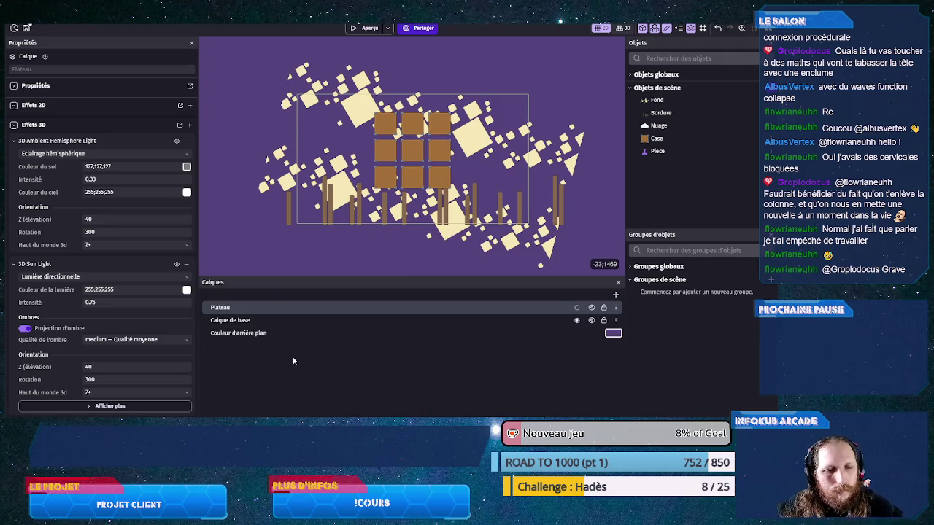
Move all nine Case tiles onto the Plateau layer and save the project
{"action": "left_click", "coordinate": [384, 185]}
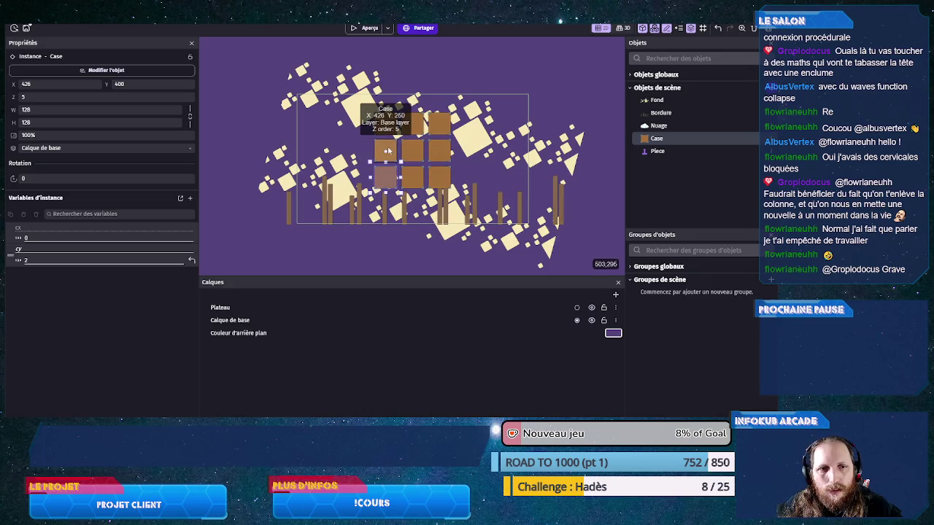
{"action": "left_click", "coordinate": [389, 151], "text": "shift"}
{"action": "left_click", "coordinate": [392, 127], "text": "shift"}
{"action": "left_click", "coordinate": [409, 128], "text": "shift"}
{"action": "left_click", "coordinate": [412, 151], "text": "shift"}
{"action": "left_click", "coordinate": [412, 177], "text": "shift"}
{"action": "left_click", "coordinate": [439, 177], "text": "shift"}
{"action": "left_click", "coordinate": [439, 151], "text": "shift"}
{"action": "left_click", "coordinate": [110, 148]}
{"action": "left_click", "coordinate": [110, 156]}
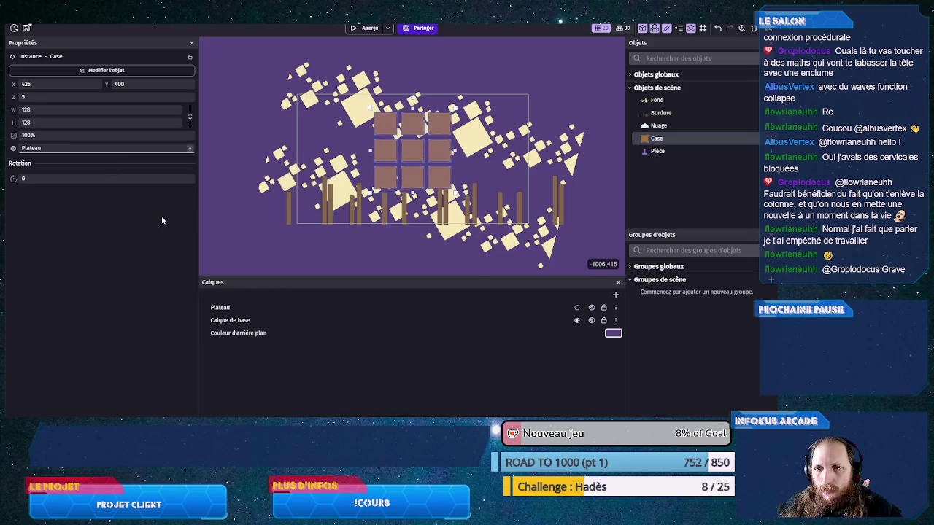
{"action": "key", "text": "ctrl+s"}
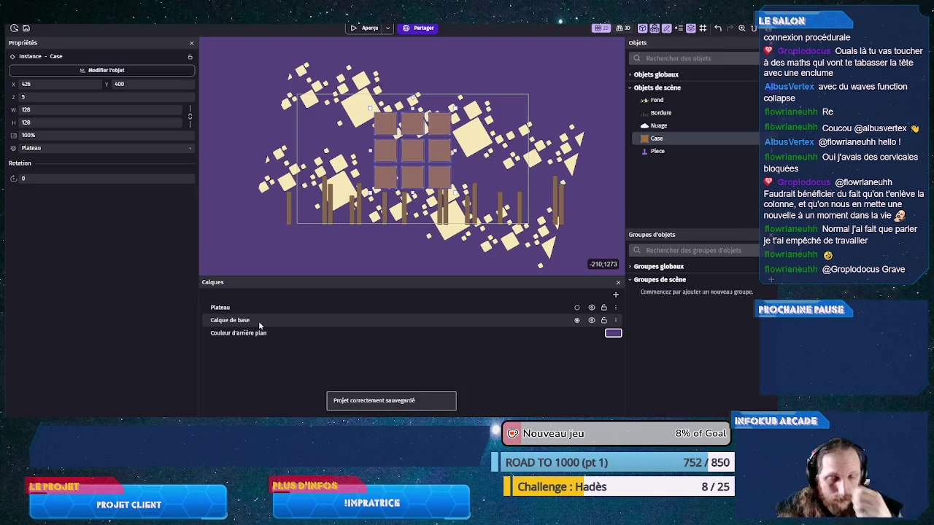
{"action": "left_click", "coordinate": [88, 36]}
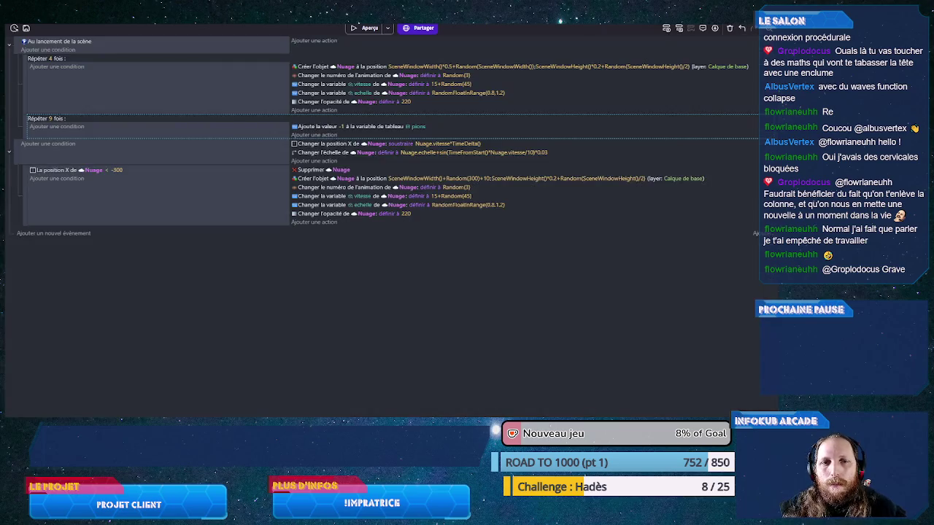
Add a new event with the condition 'left mouse button released'
{"action": "left_click", "coordinate": [86, 232]}
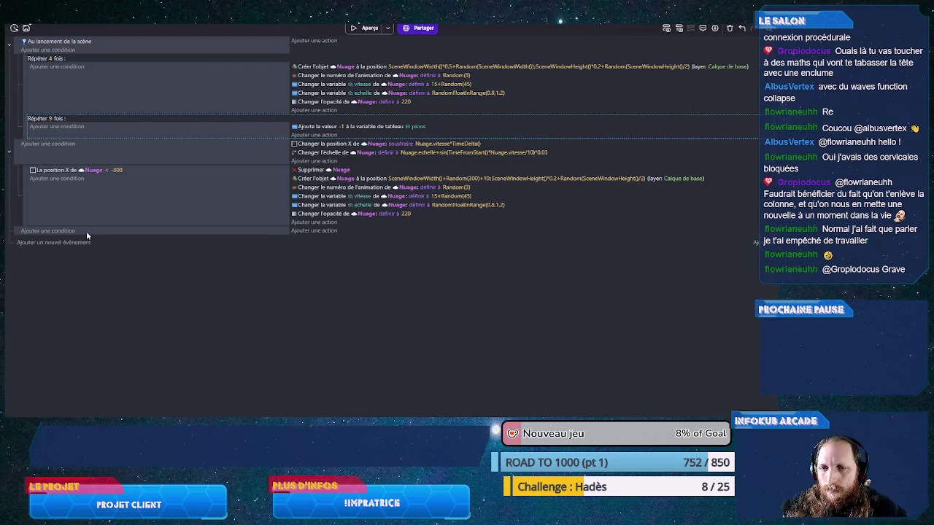
{"action": "left_click", "coordinate": [61, 232]}
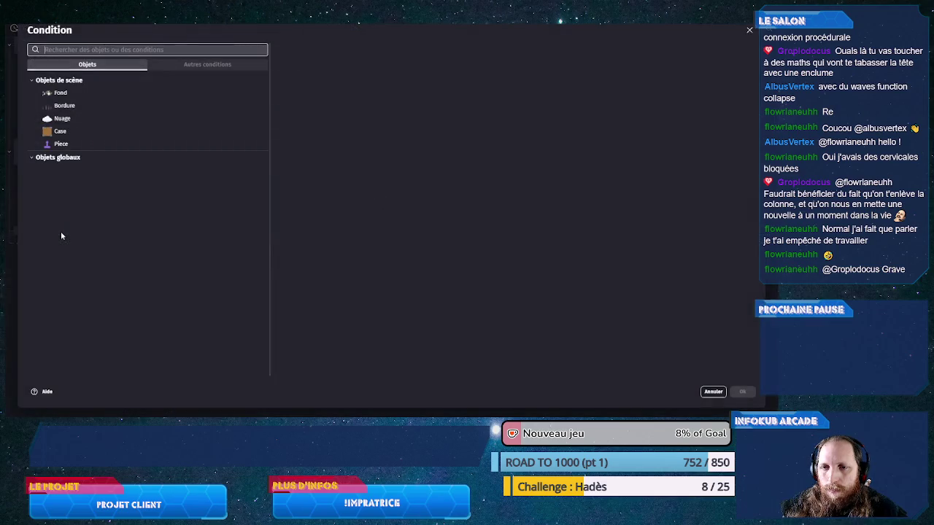
{"action": "left_click", "coordinate": [80, 132]}
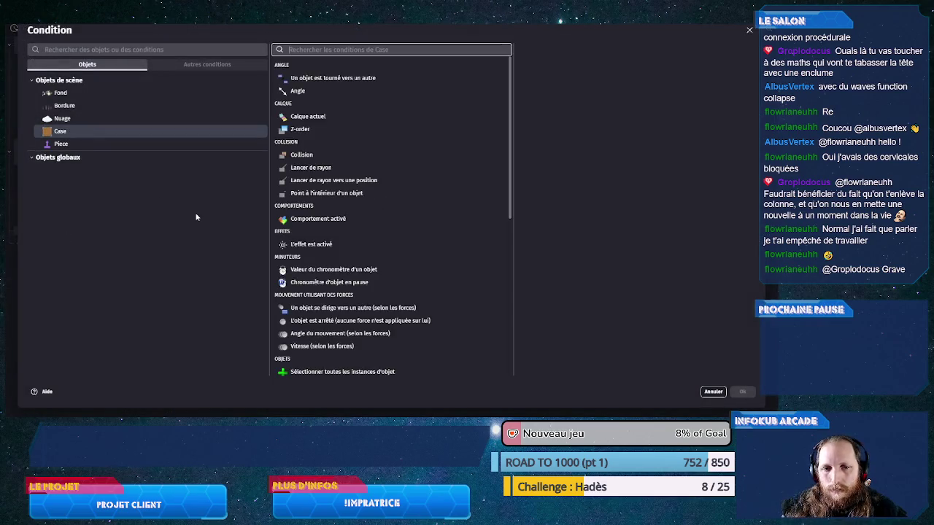
{"action": "key", "text": "Escape"}
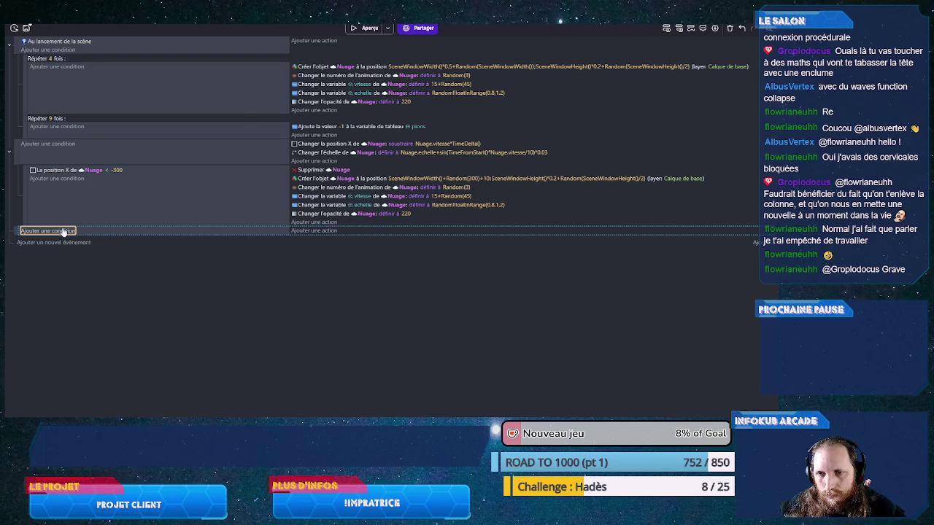
{"action": "left_click", "coordinate": [58, 230]}
{"action": "type", "text": "souris"}
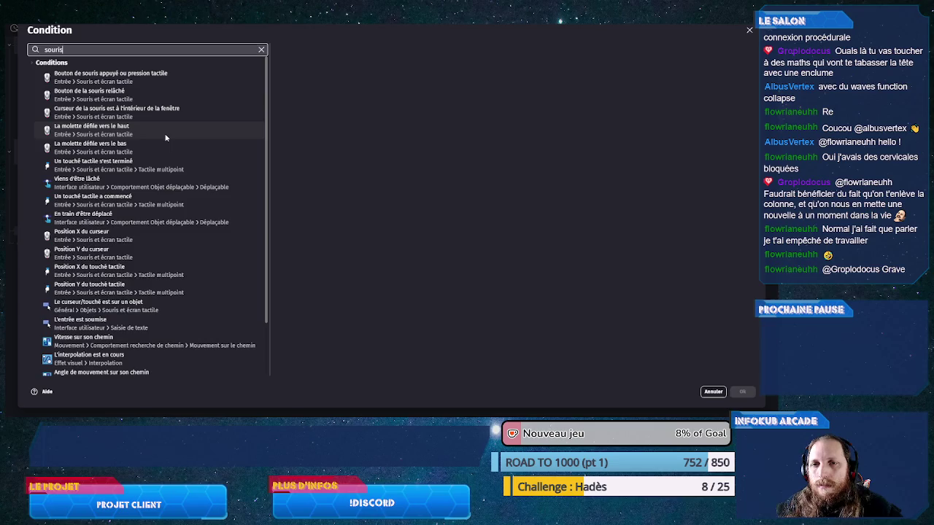
{"action": "left_click", "coordinate": [141, 99]}
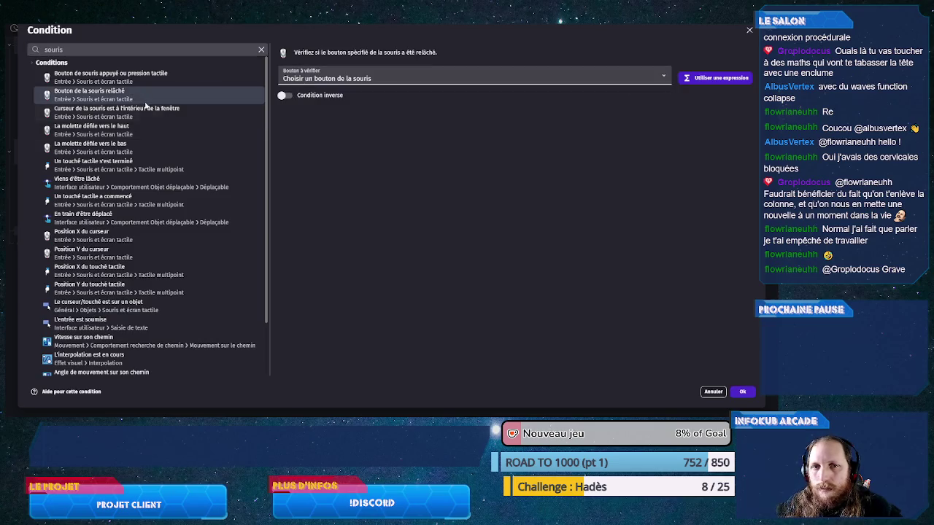
{"action": "left_click", "coordinate": [321, 78]}
{"action": "left_click", "coordinate": [335, 101]}
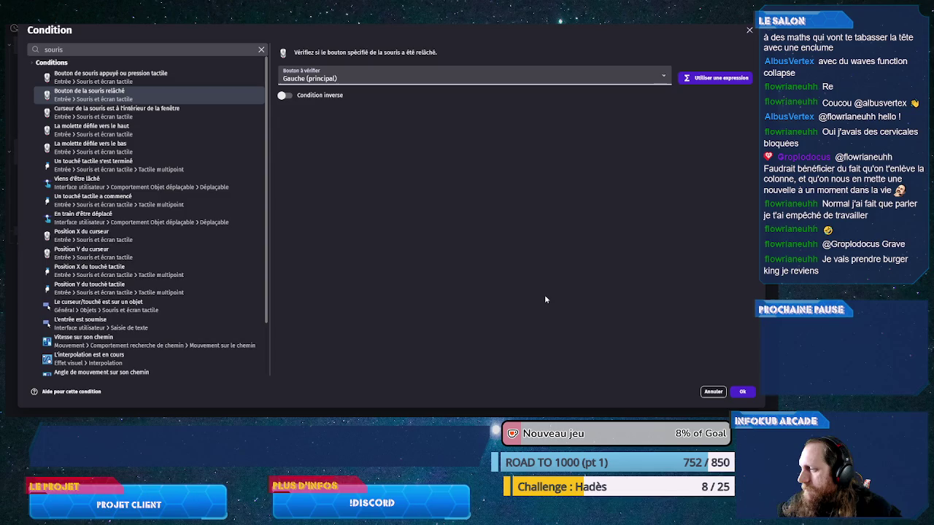
{"action": "left_click", "coordinate": [743, 391]}
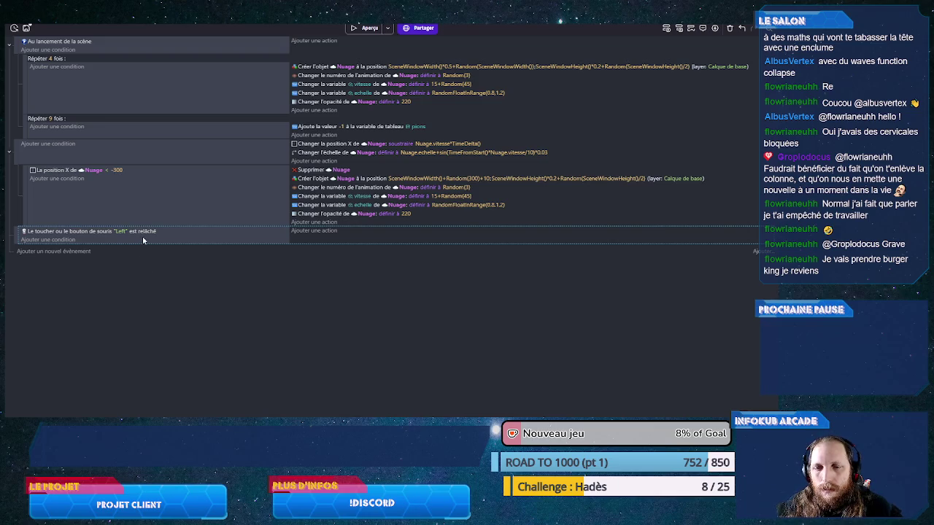
Add a second condition requiring the cursor to be on a Case object
{"action": "left_click", "coordinate": [61, 238]}
{"action": "left_click", "coordinate": [104, 132]}
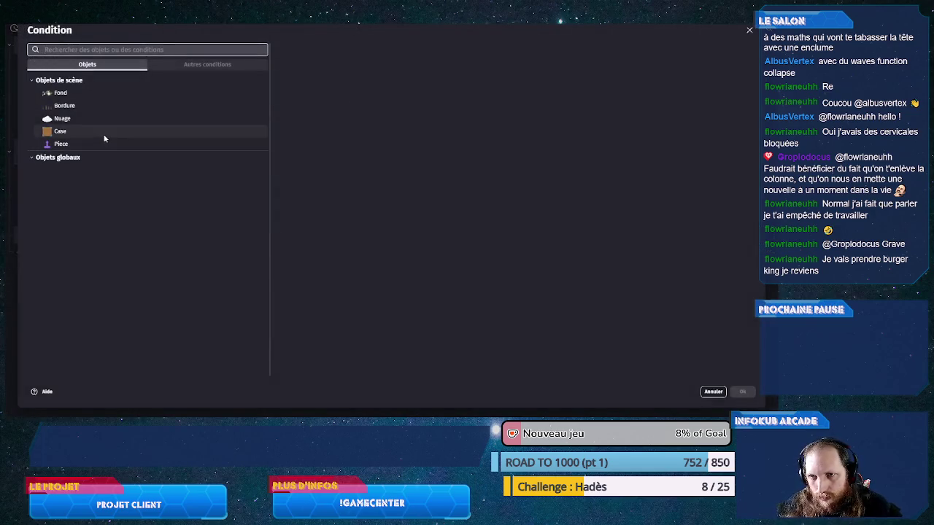
{"action": "type", "text": "cur"}
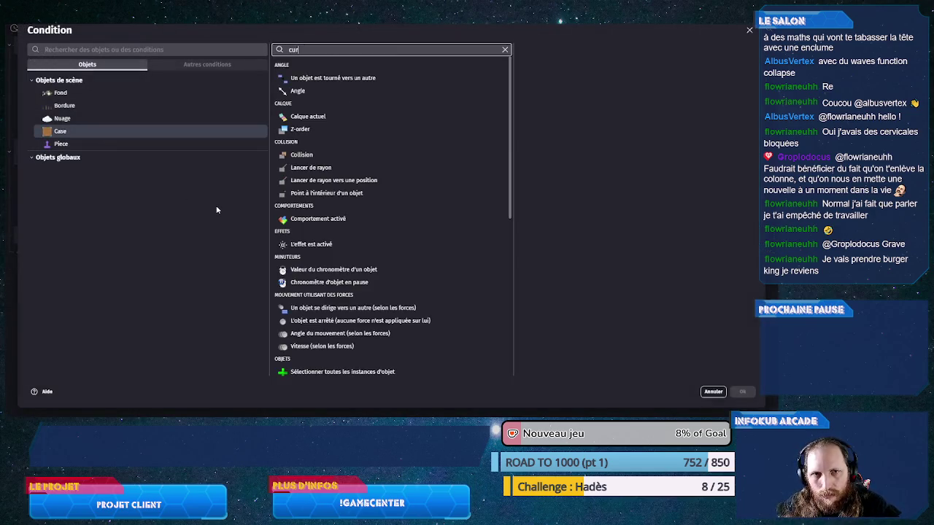
{"action": "left_click", "coordinate": [378, 66]}
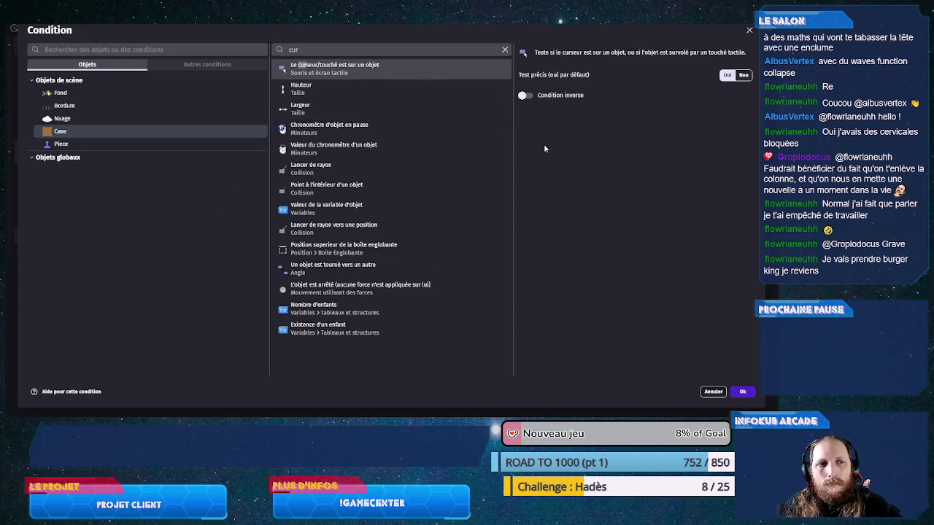
{"action": "left_click", "coordinate": [742, 391]}
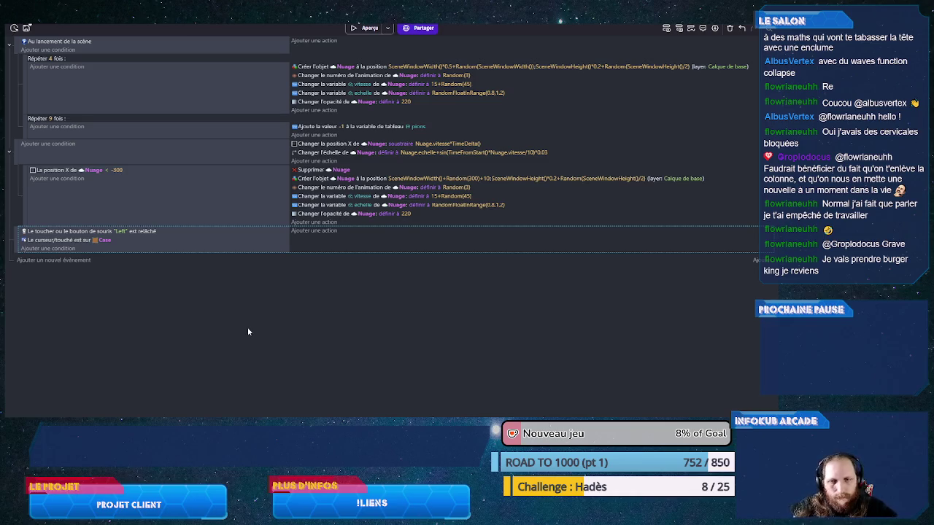
{"action": "right_click", "coordinate": [274, 245]}
Declare a local variable named 'index' on the click event
{"action": "mouse_move", "coordinate": [299, 305]}
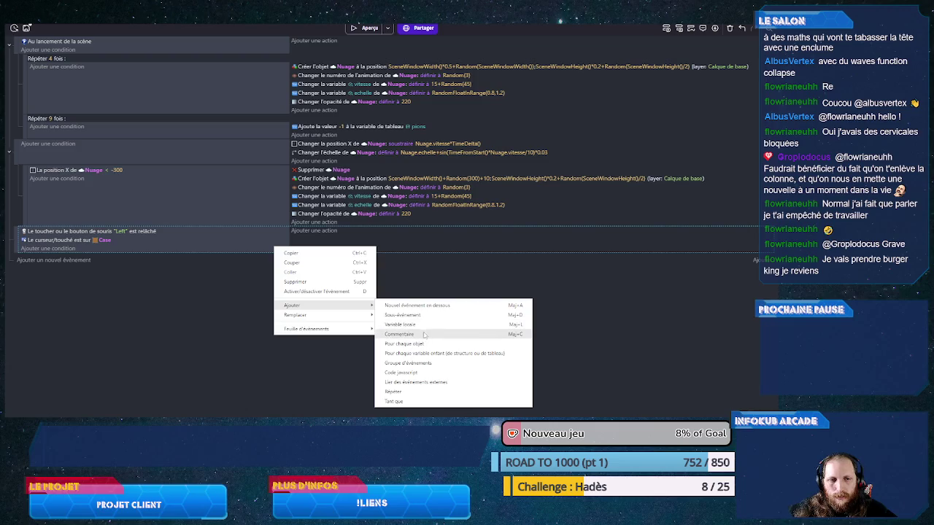
{"action": "left_click", "coordinate": [425, 328]}
{"action": "type", "text": "index"}
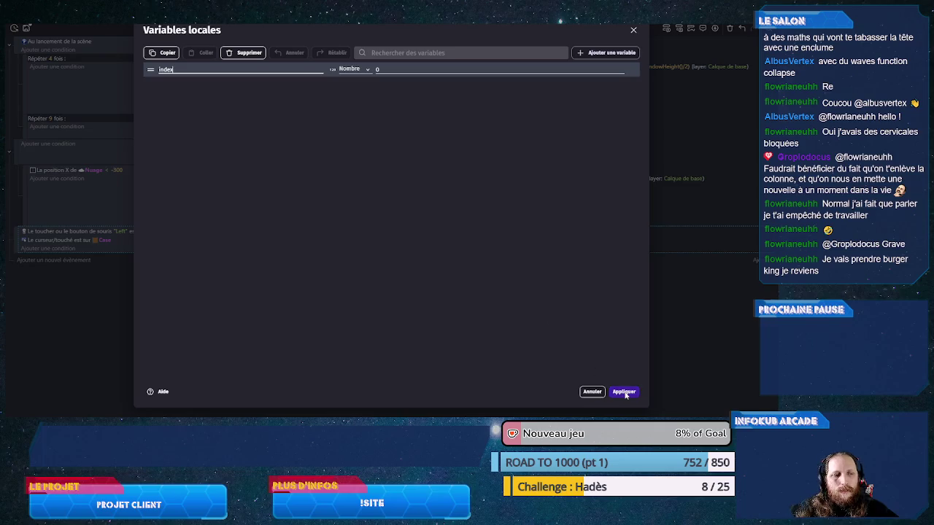
{"action": "left_click", "coordinate": [624, 392]}
Add an action setting index to Case.cx+Case.cy*3
{"action": "left_click", "coordinate": [321, 239]}
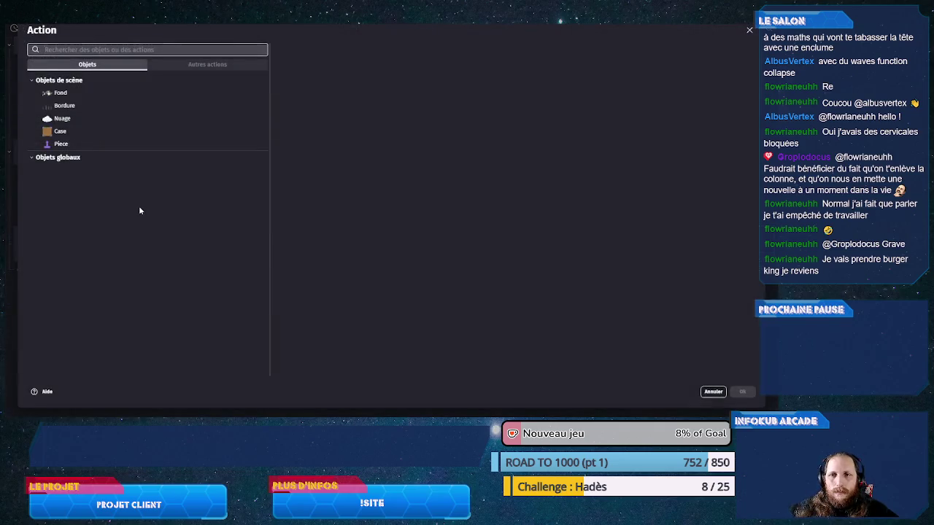
{"action": "type", "text": "chang"}
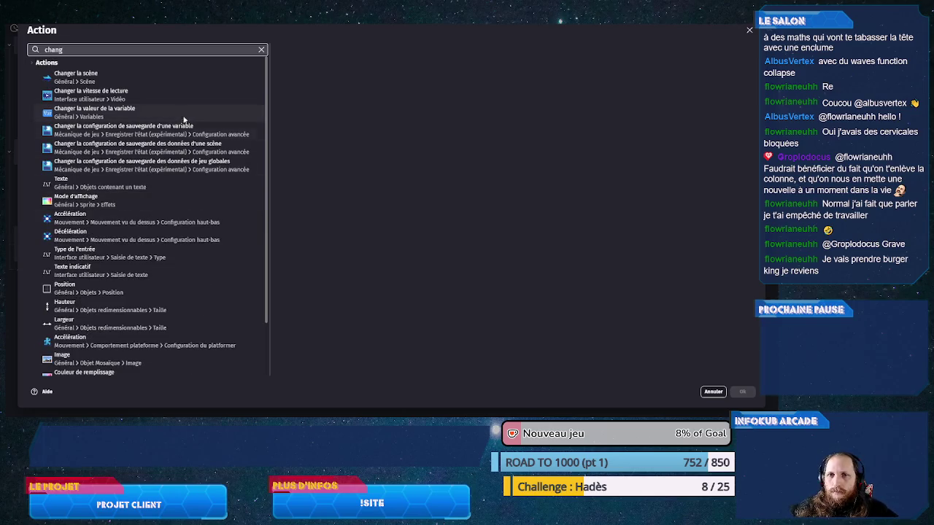
{"action": "left_click", "coordinate": [179, 115]}
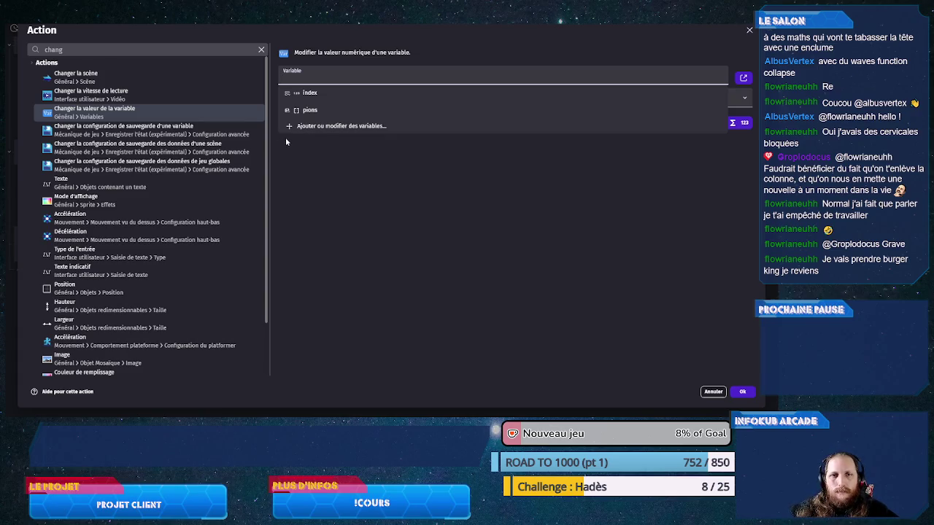
{"action": "left_click", "coordinate": [317, 94]}
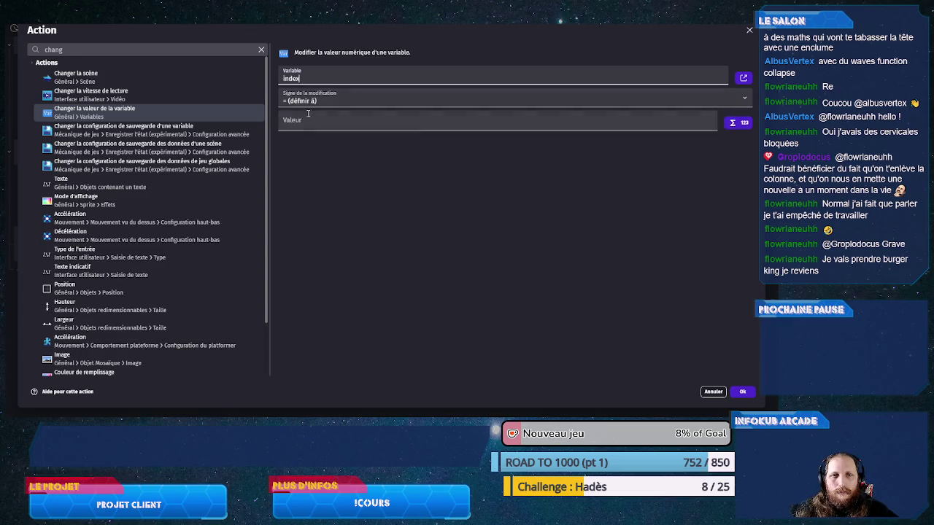
{"action": "left_click", "coordinate": [309, 120]}
{"action": "type", "text": "Case."}
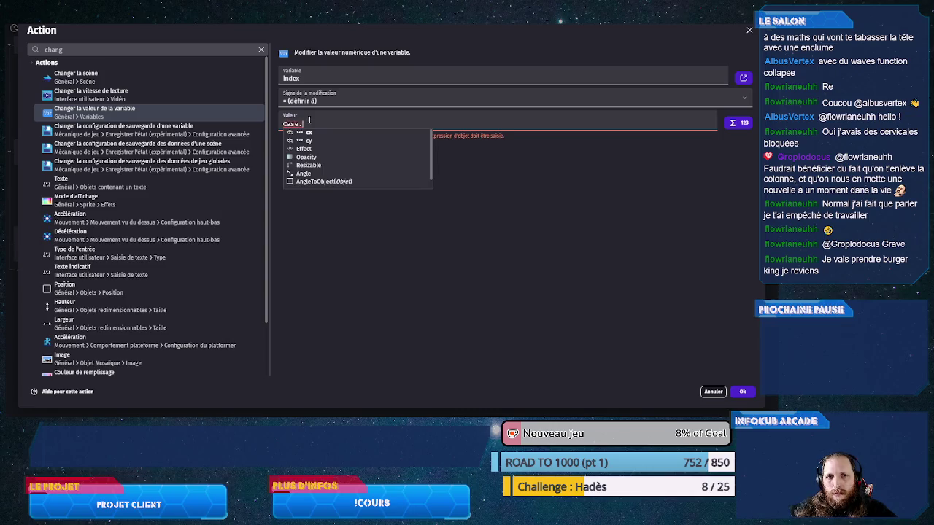
{"action": "type", "text": "cx"}
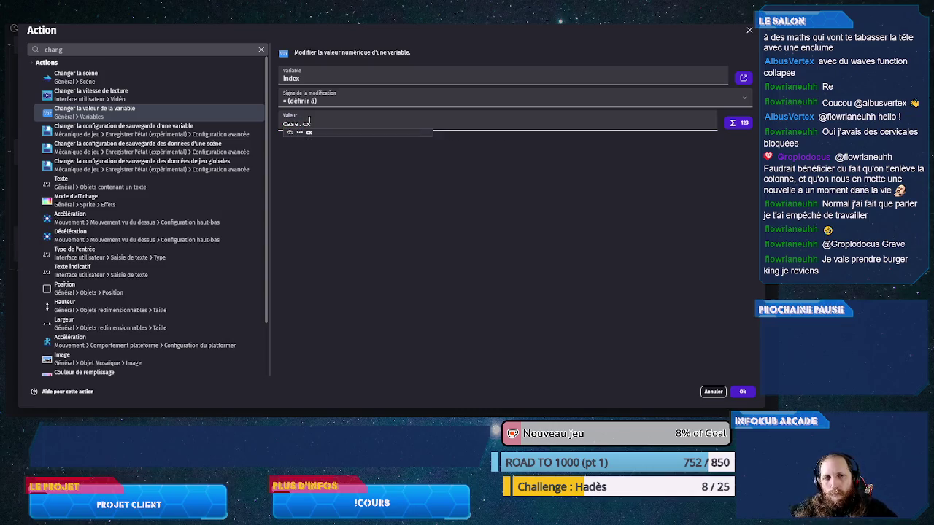
{"action": "type", "text": "("}
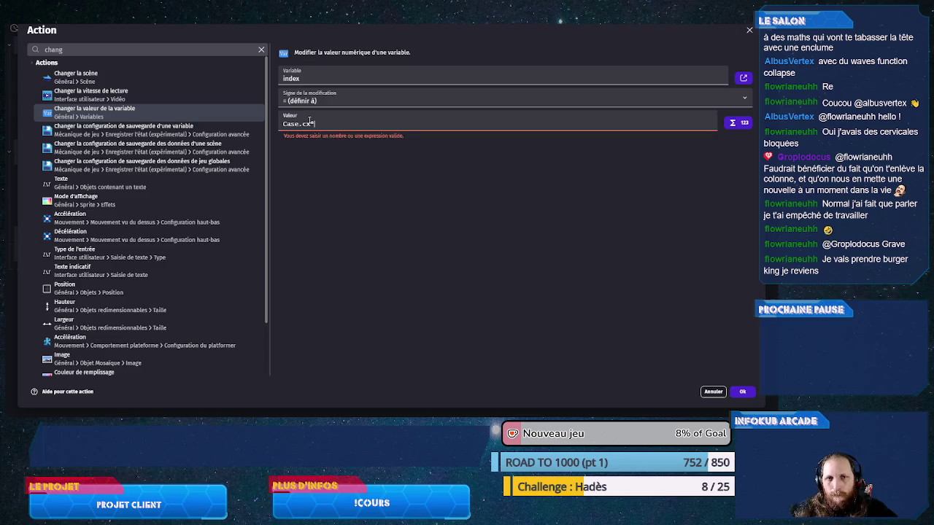
{"action": "key", "text": "BackSpace"}
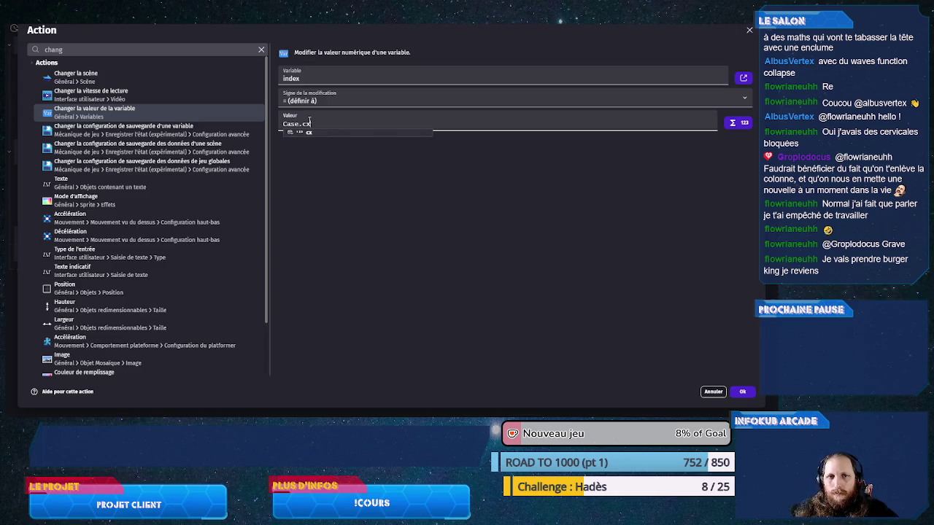
{"action": "type", "text": "+Case."}
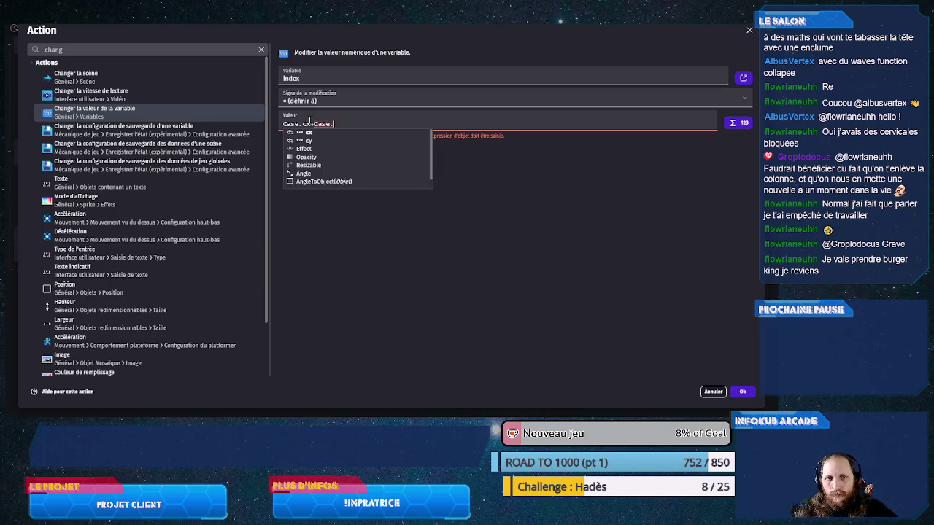
{"action": "type", "text": "cy*3"}
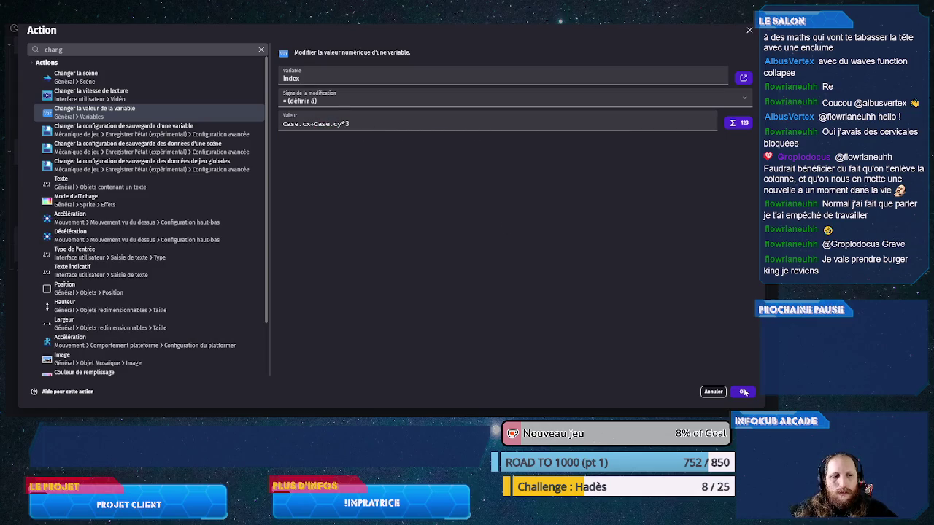
{"action": "left_click", "coordinate": [744, 392]}
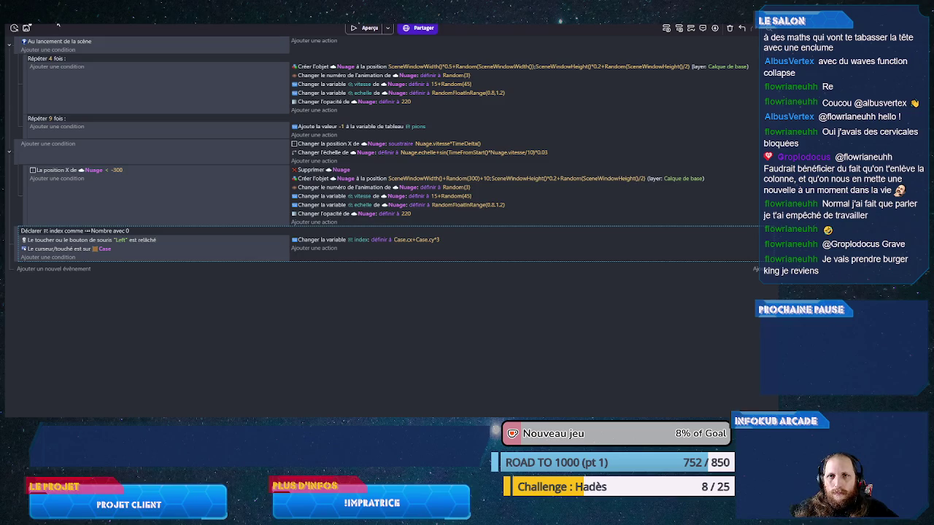
{"action": "key", "text": "ctrl+Tab"}
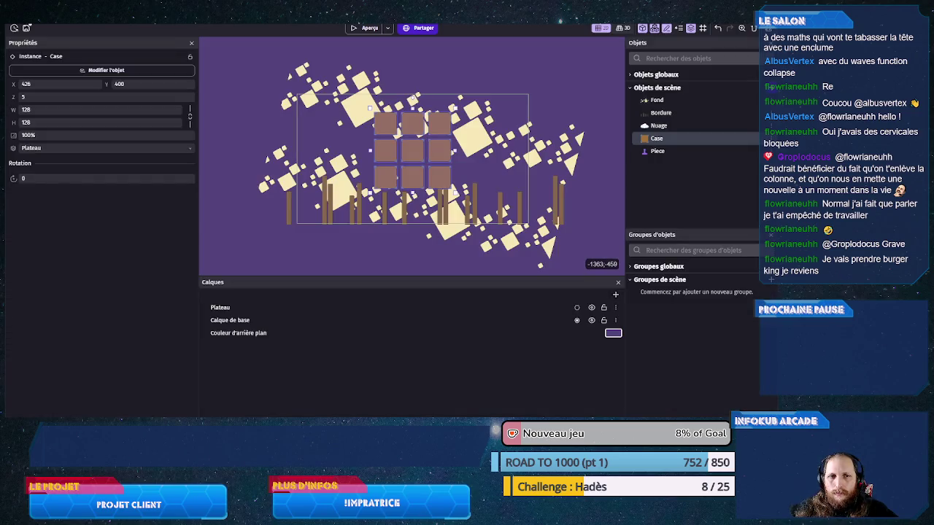
Inspect the right-middle Case tile's instance variables, cx 2 and cy 1
{"action": "left_click", "coordinate": [318, 256]}
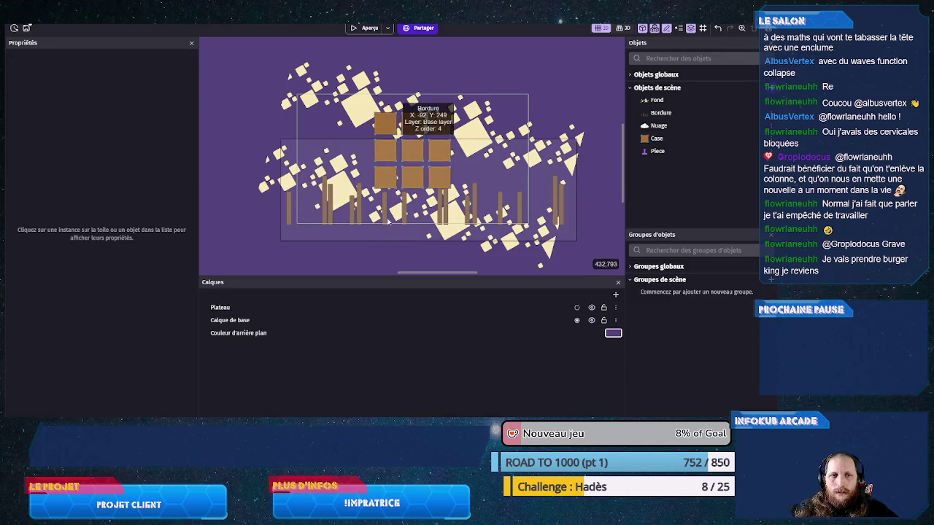
{"action": "left_click", "coordinate": [438, 158]}
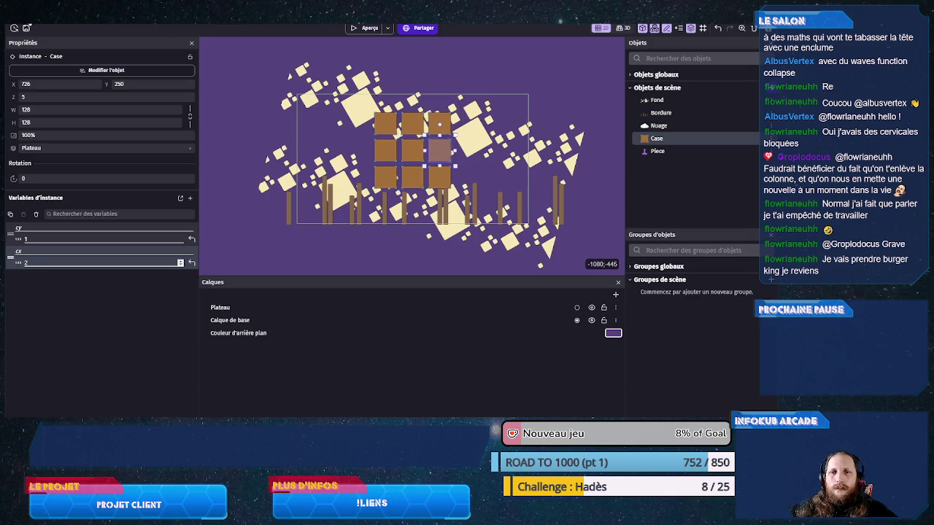
{"action": "left_click", "coordinate": [194, 33]}
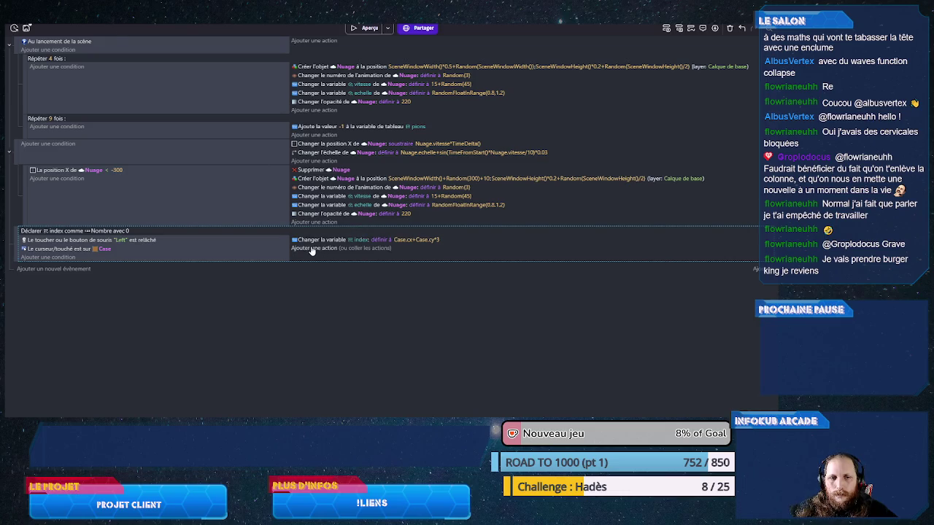
Add a sub-event under the mouse-release click event
{"action": "right_click", "coordinate": [262, 258]}
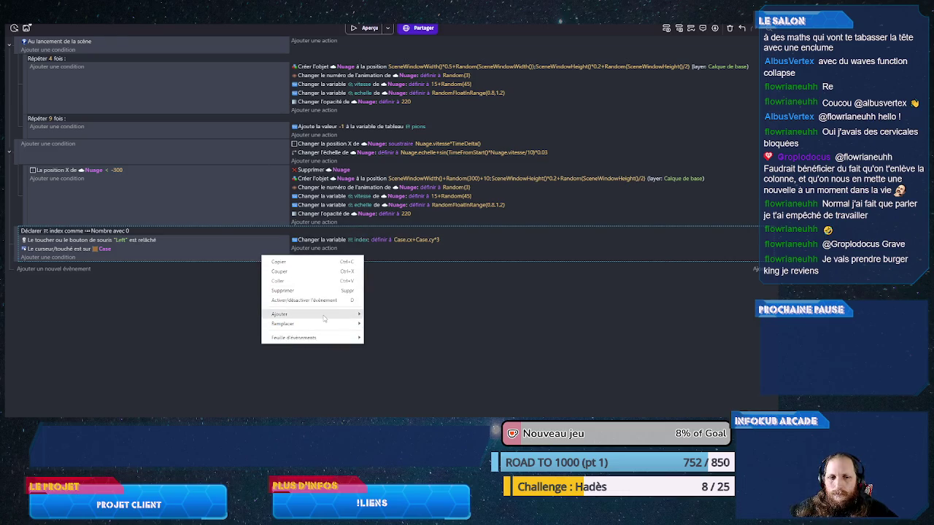
{"action": "mouse_move", "coordinate": [325, 315]}
{"action": "left_click", "coordinate": [376, 324]}
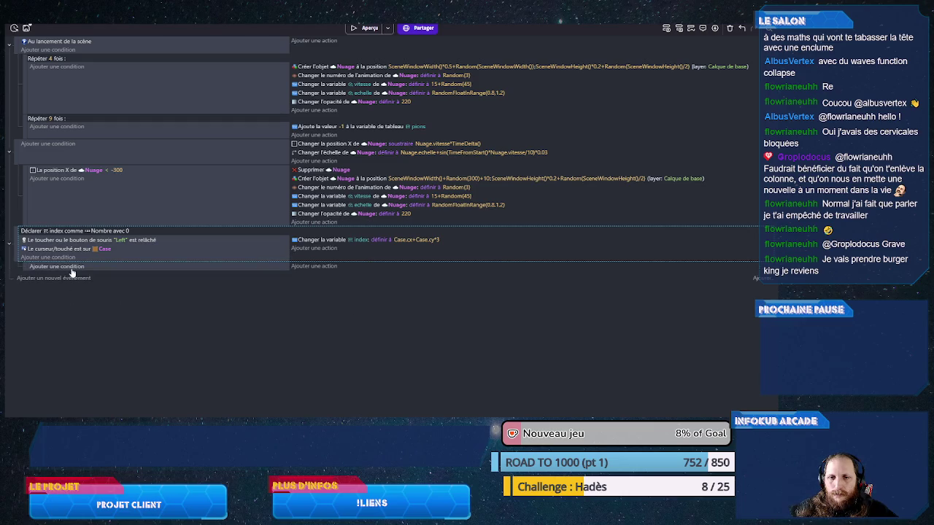
Give the sub-event the condition: variable pions[index] equals -1
{"action": "left_click", "coordinate": [73, 274]}
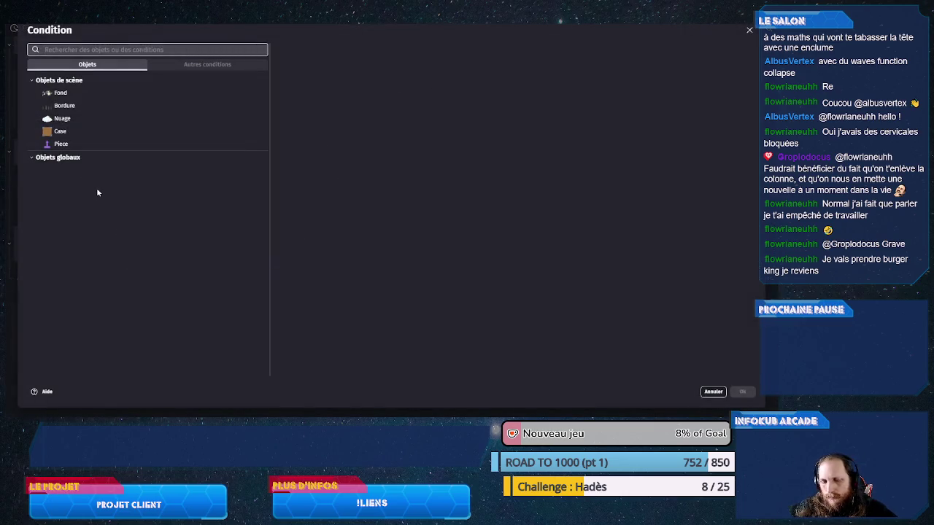
{"action": "type", "text": "vari"}
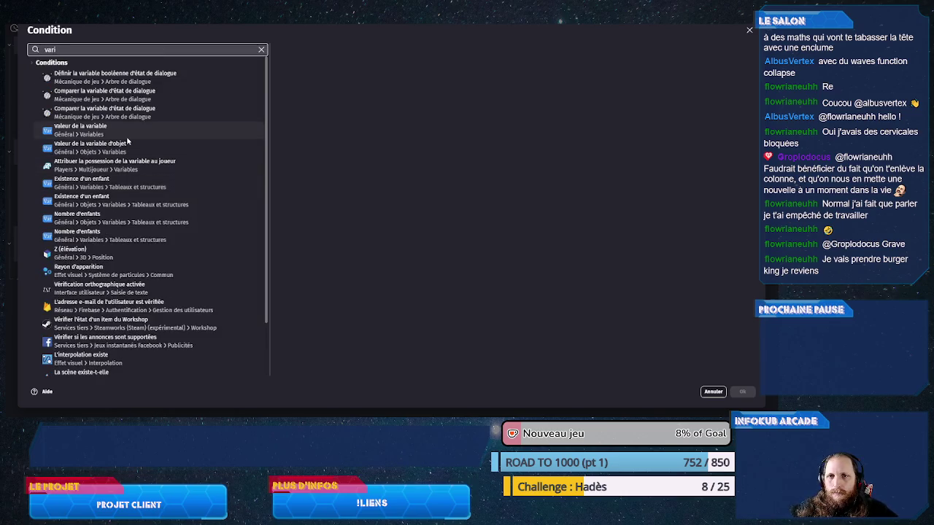
{"action": "left_click", "coordinate": [131, 135]}
{"action": "left_click", "coordinate": [310, 109]}
{"action": "type", "text": "pions"}
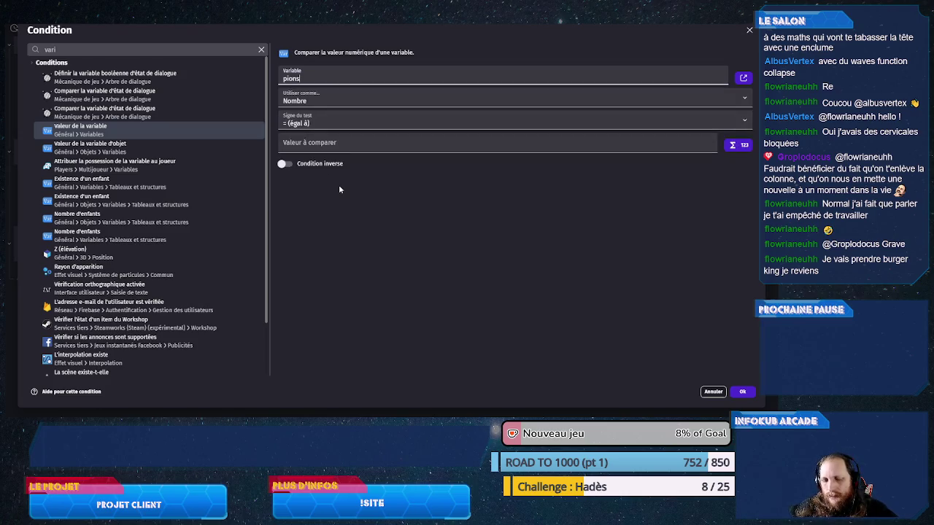
{"action": "type", "text": "[ind"}
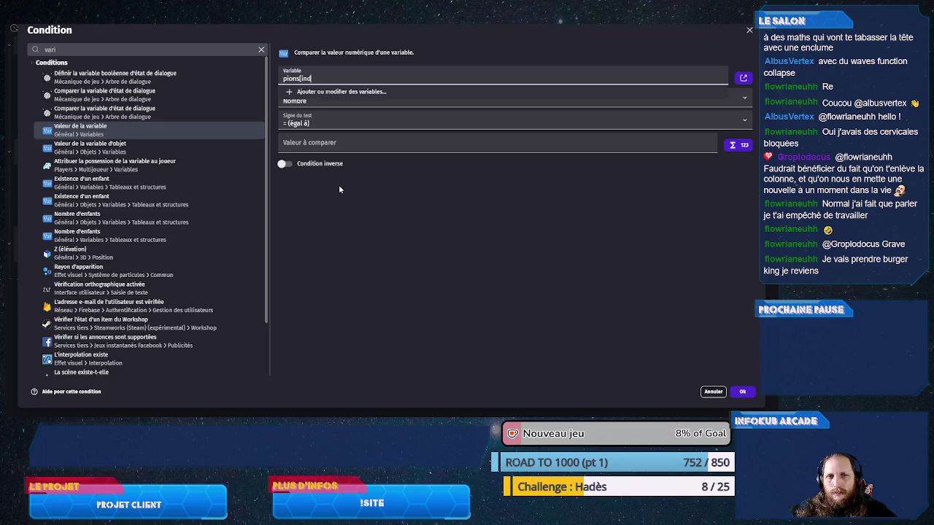
{"action": "type", "text": "ex]"}
{"action": "left_click", "coordinate": [339, 188]}
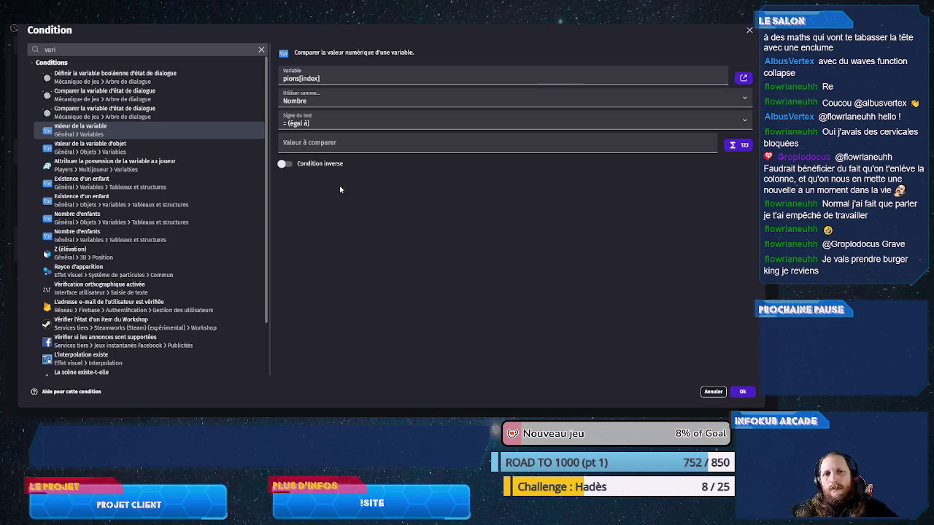
{"action": "left_click", "coordinate": [376, 149]}
{"action": "type", "text": "-1"}
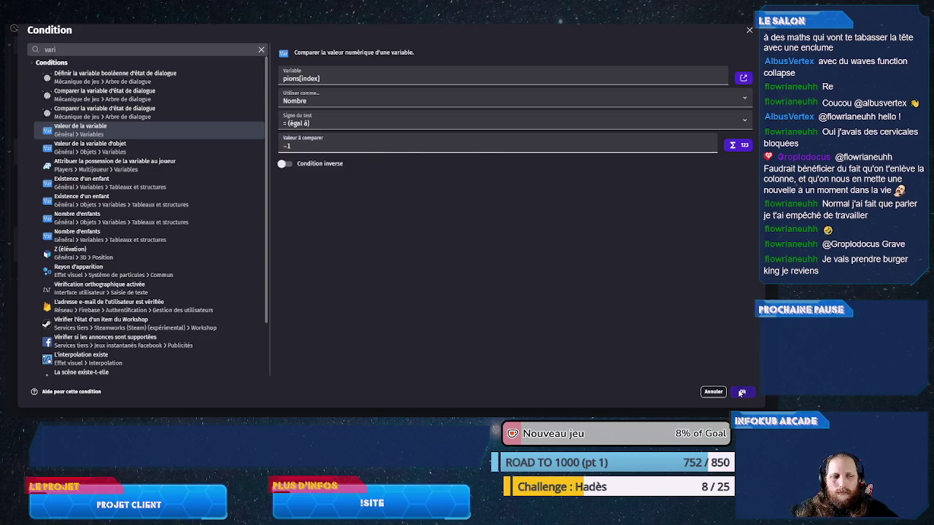
{"action": "left_click", "coordinate": [740, 391]}
{"action": "left_click", "coordinate": [324, 249]}
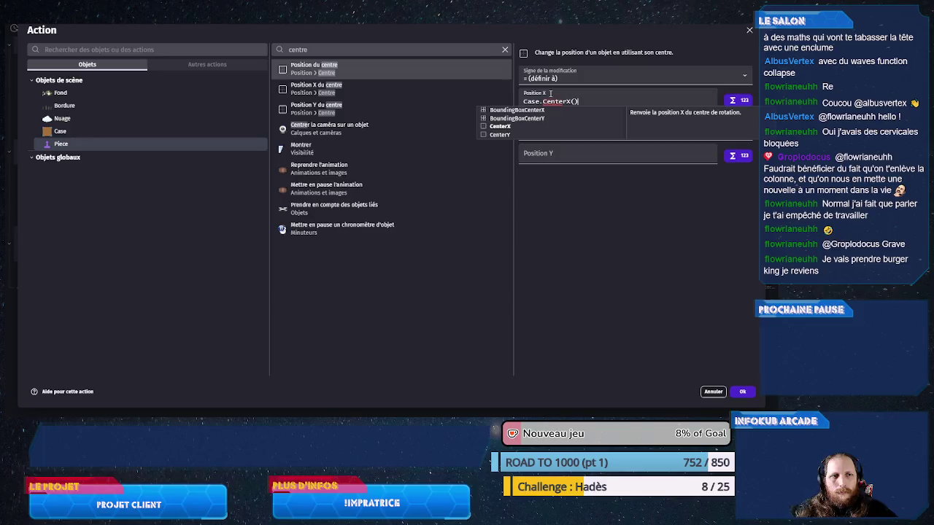
Set the Piece centre position's Y to Case.CenterY(), then preview the game
{"action": "left_click", "coordinate": [548, 147]}
{"action": "type", "text": "case.cen"}
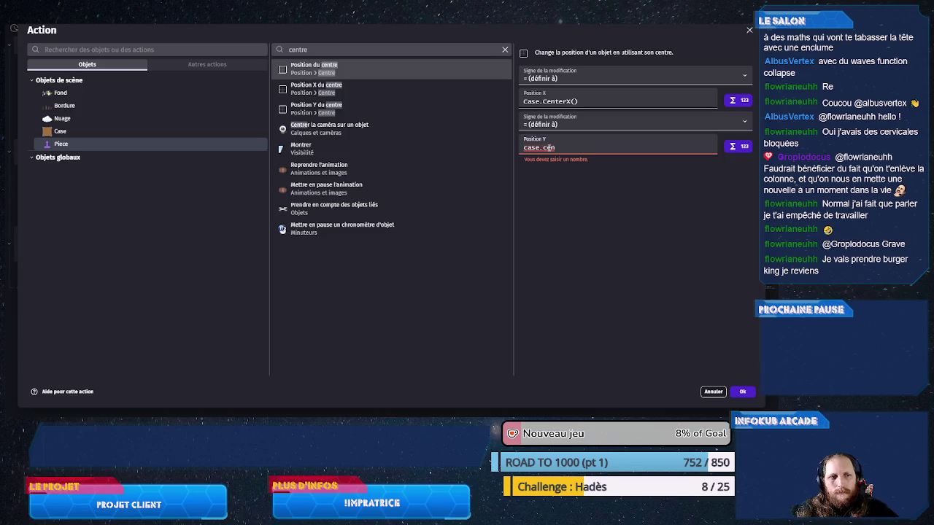
{"action": "key", "text": "ctrl+a"}
{"action": "type", "text": "Case.Cent"}
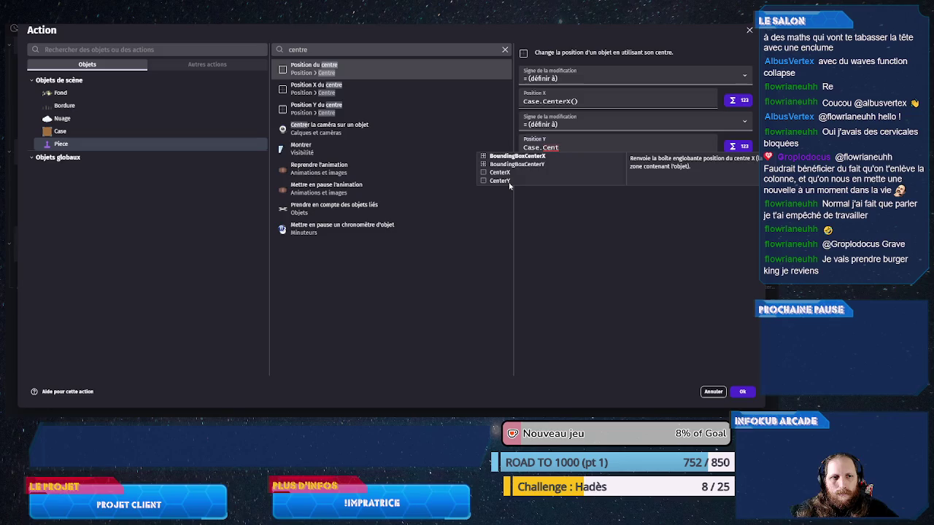
{"action": "left_click", "coordinate": [509, 186]}
{"action": "left_click", "coordinate": [736, 391]}
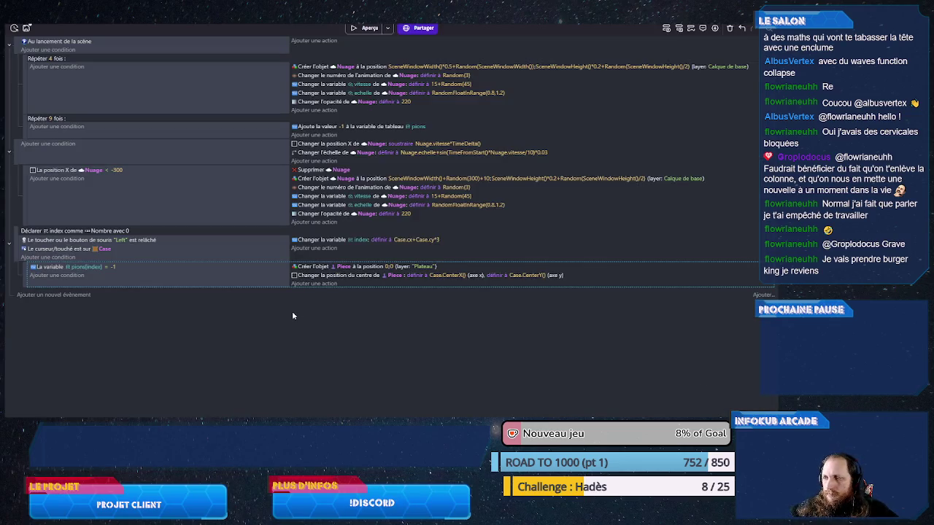
{"action": "left_click", "coordinate": [367, 29]}
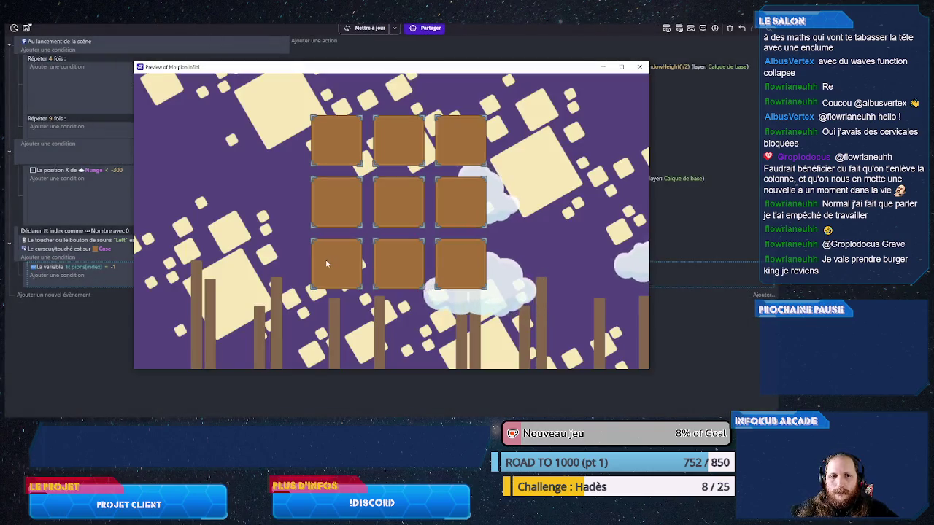
{"action": "left_click", "coordinate": [335, 264]}
{"action": "left_click", "coordinate": [399, 267]}
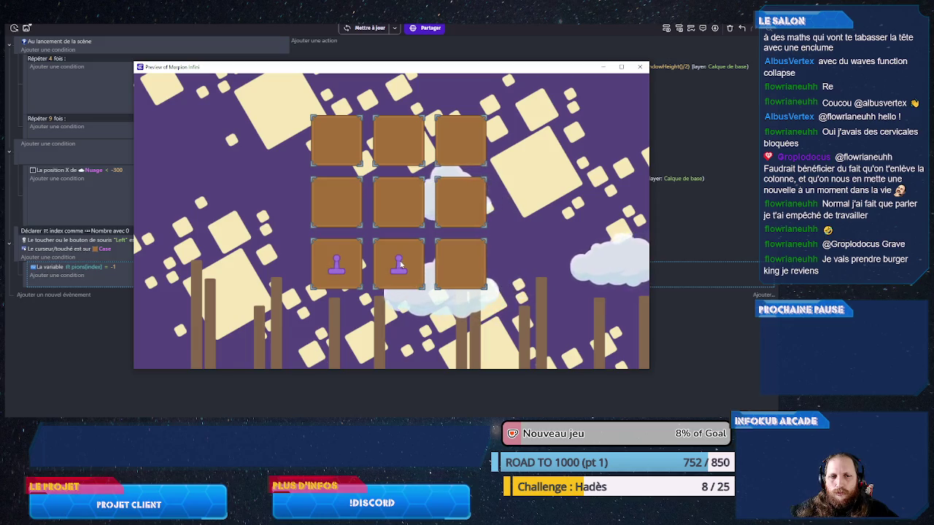
{"action": "left_click", "coordinate": [399, 203]}
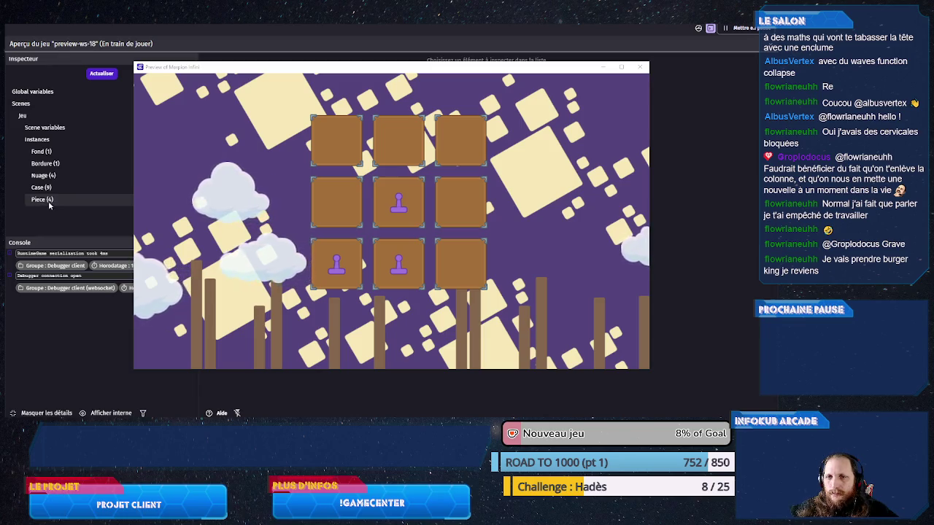
{"action": "left_click", "coordinate": [339, 269]}
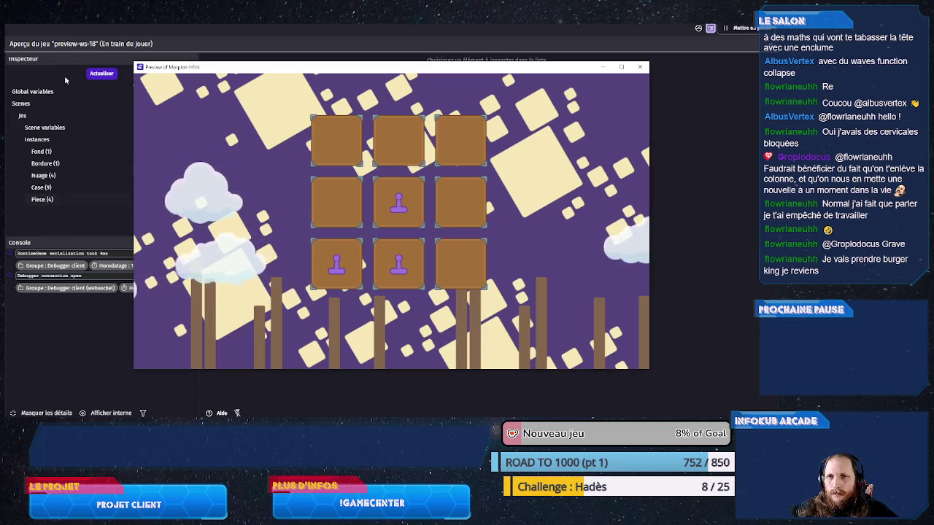
{"action": "left_click", "coordinate": [101, 73]}
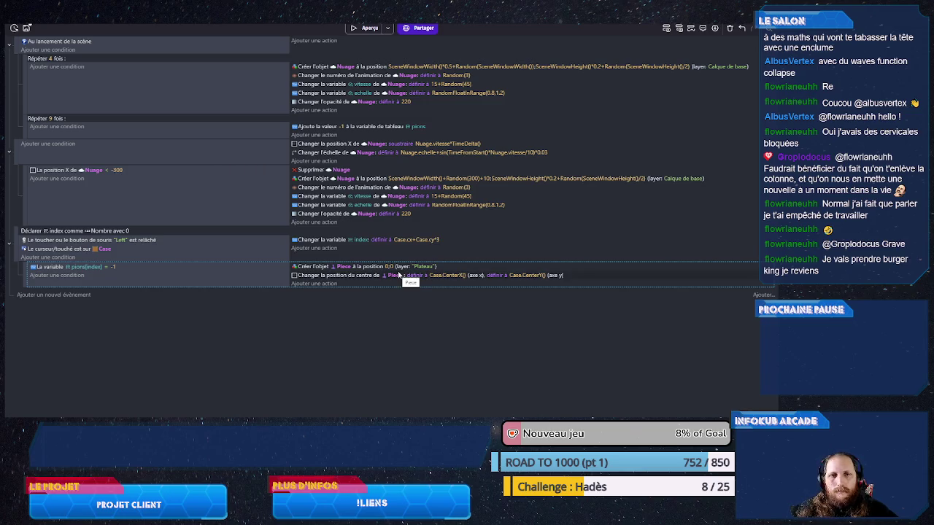
Add a new variable in the scene's variables editor from the scene properties
{"action": "key", "text": "ctrl+Tab"}
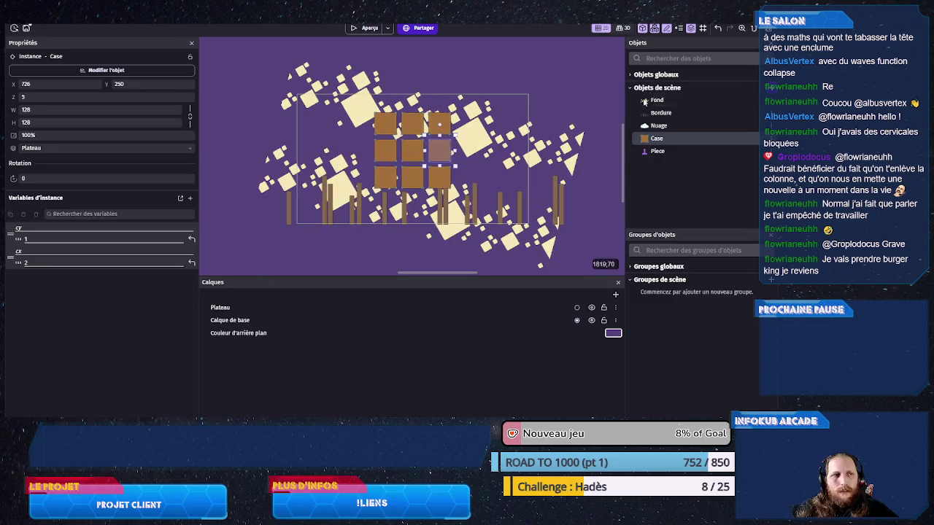
{"action": "left_click", "coordinate": [753, 30]}
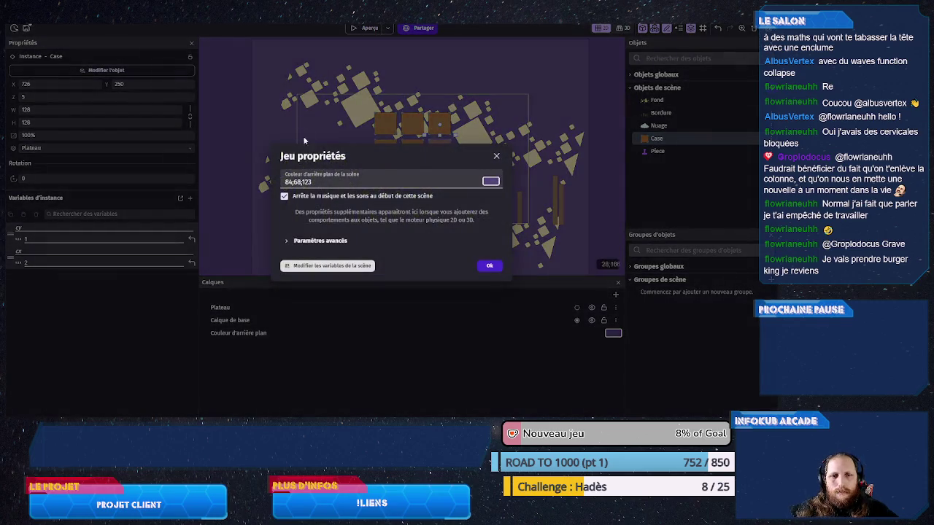
{"action": "left_click", "coordinate": [291, 265]}
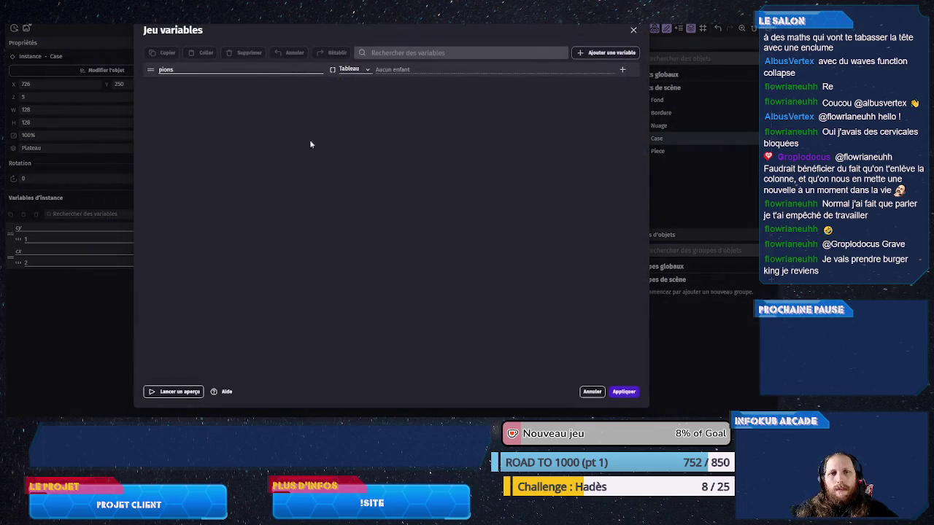
{"action": "left_click", "coordinate": [605, 53]}
{"action": "key", "text": "ctrl+Tab"}
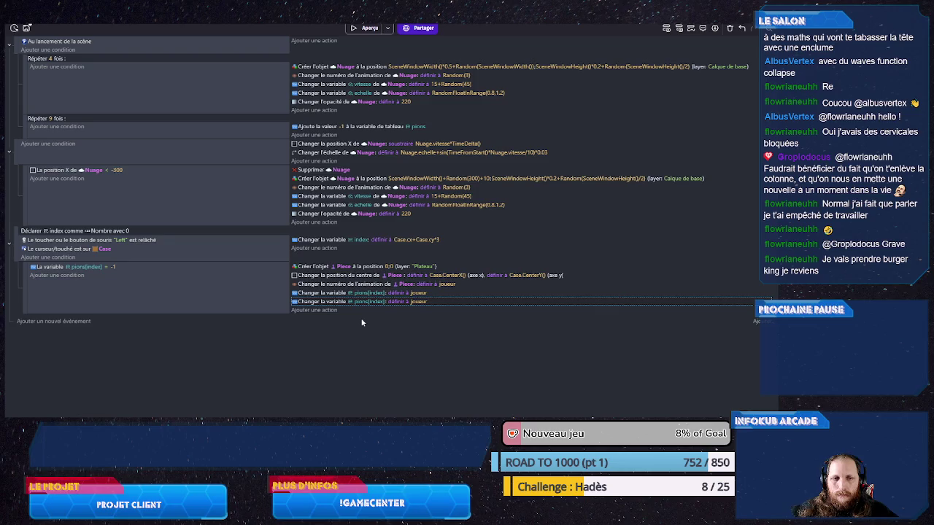
Make the last action set joueur to mod(joueur+1, 2) and save the project
{"action": "left_click", "coordinate": [372, 303]}
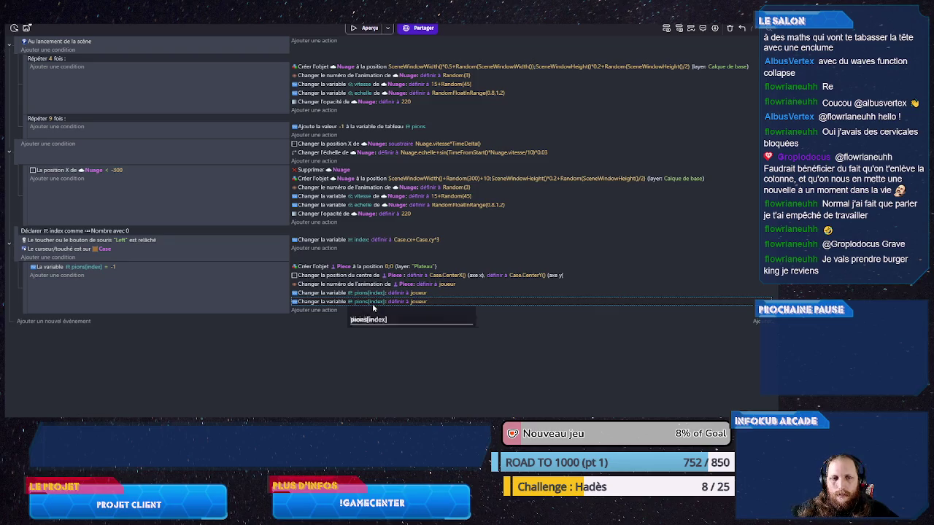
{"action": "type", "text": "joueur"}
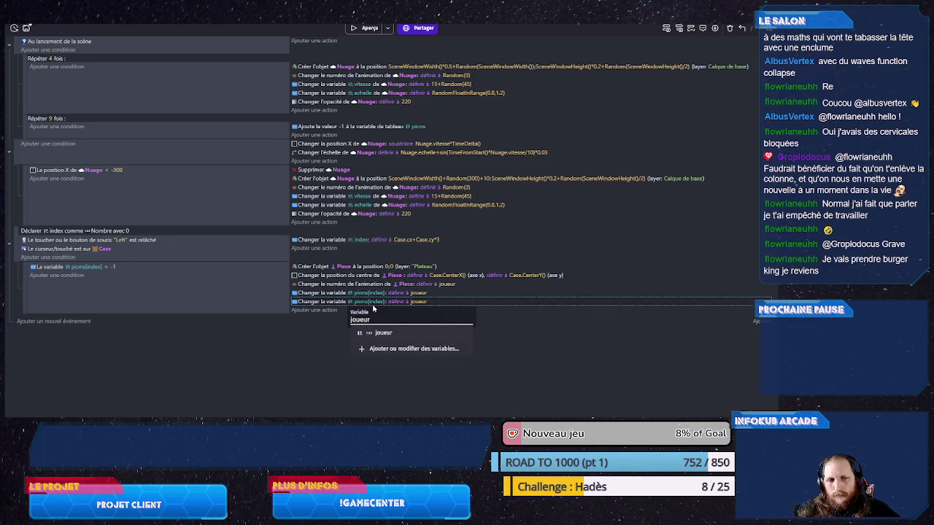
{"action": "left_click", "coordinate": [364, 333]}
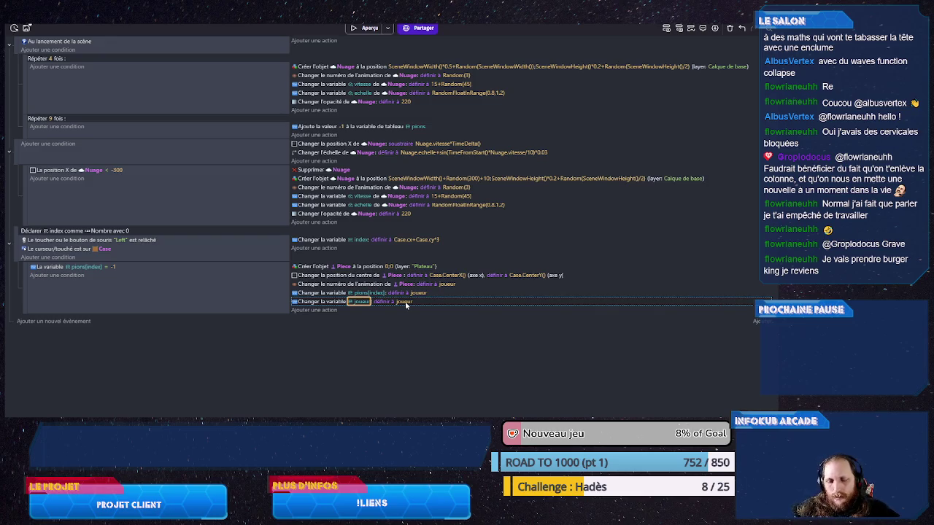
{"action": "left_click", "coordinate": [405, 302]}
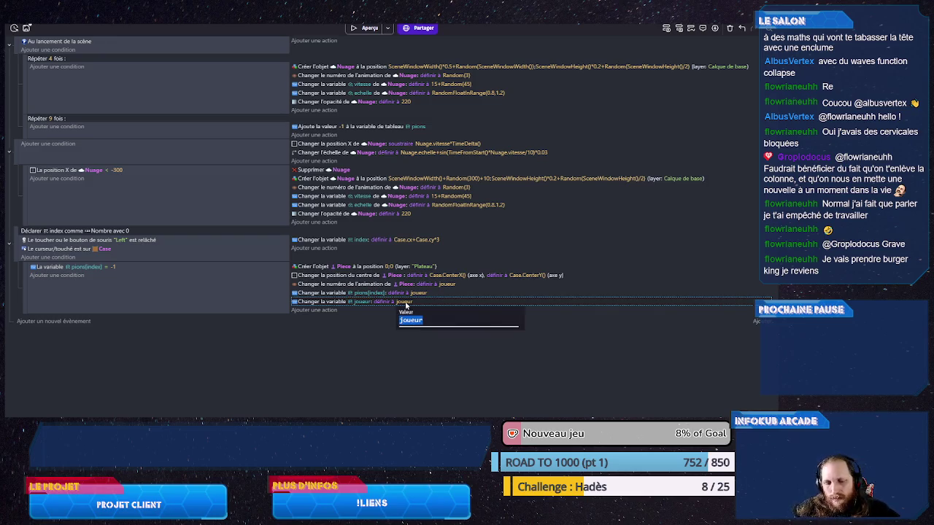
{"action": "type", "text": "mod("}
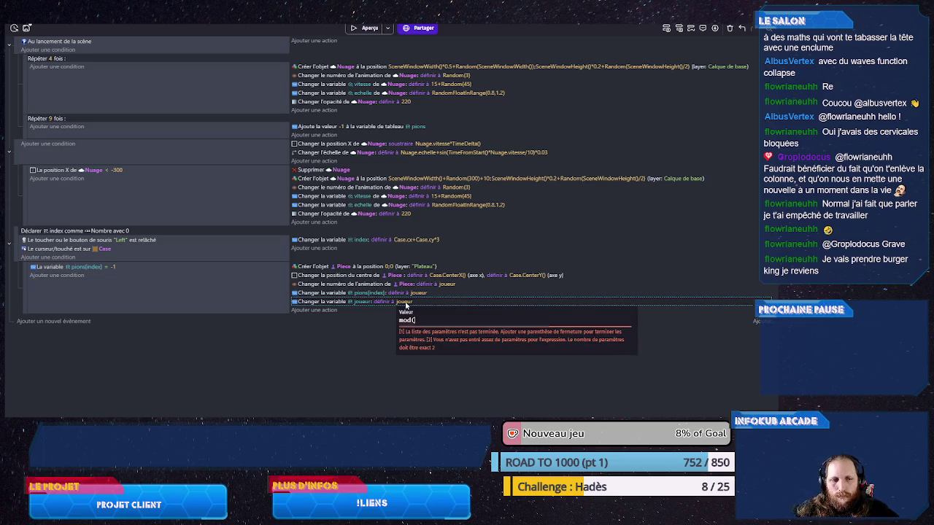
{"action": "type", "text": "joueu"}
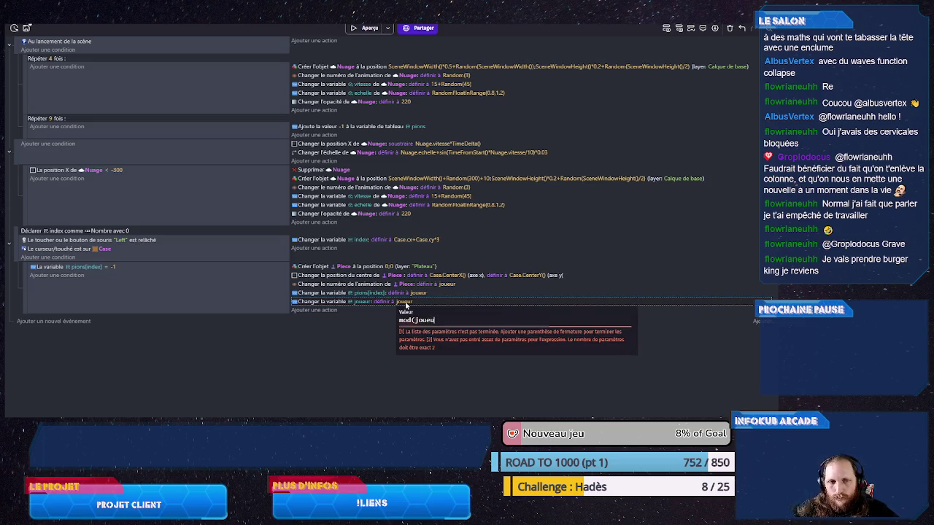
{"action": "type", "text": "r+1, 2"}
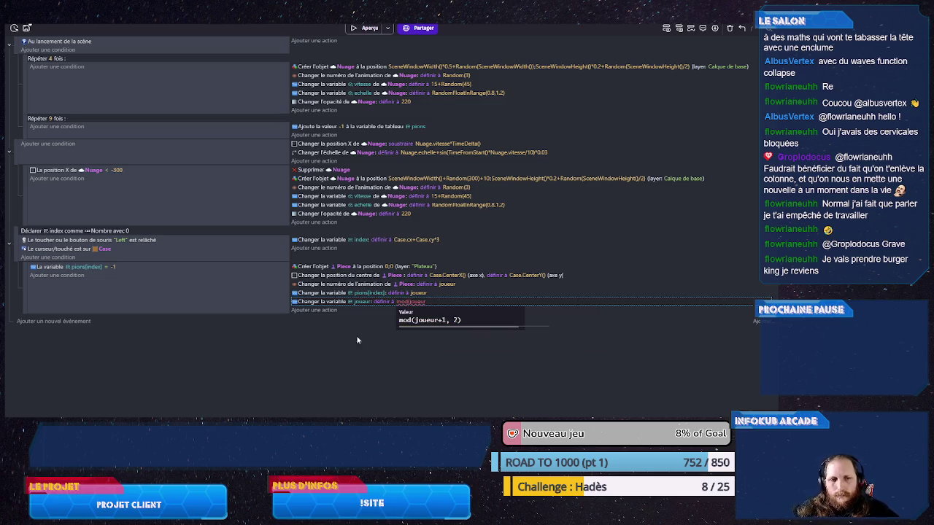
{"action": "left_click", "coordinate": [339, 354]}
{"action": "key", "text": "ctrl+s"}
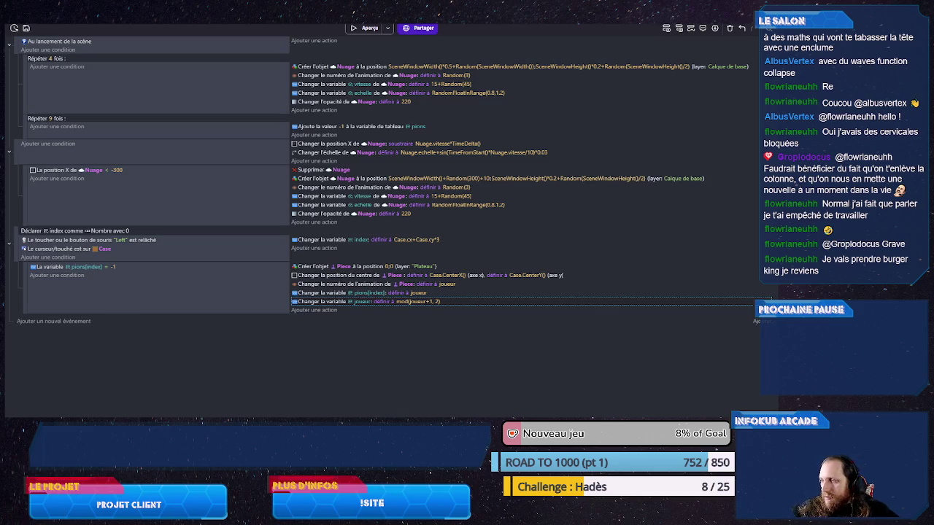
{"action": "key", "text": "alt+Tab"}
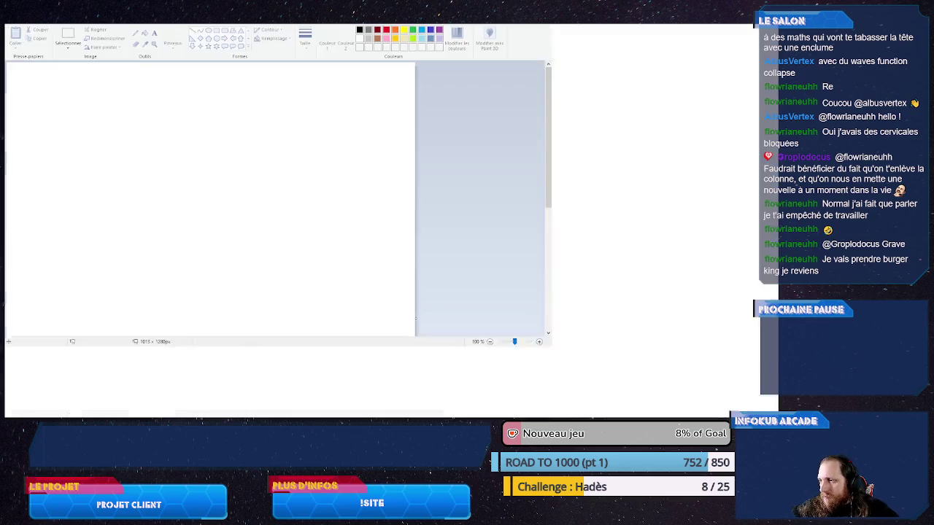
Widen the Paint canvas and draw two long-division brackets with straight lines
{"action": "left_click_drag", "start_coordinate": [416, 318], "coordinate": [574, 318]}
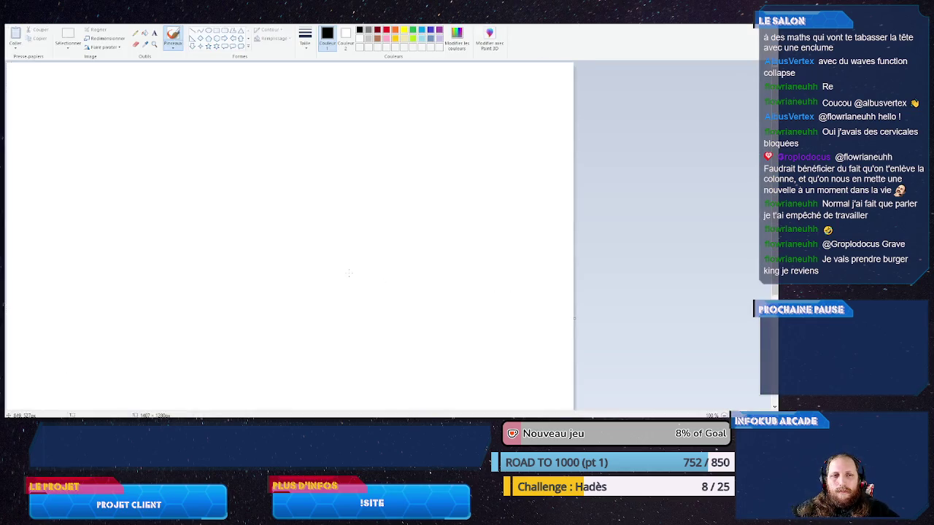
{"action": "left_click", "coordinate": [192, 31]}
{"action": "left_click_drag", "start_coordinate": [86, 97], "coordinate": [82, 208]}
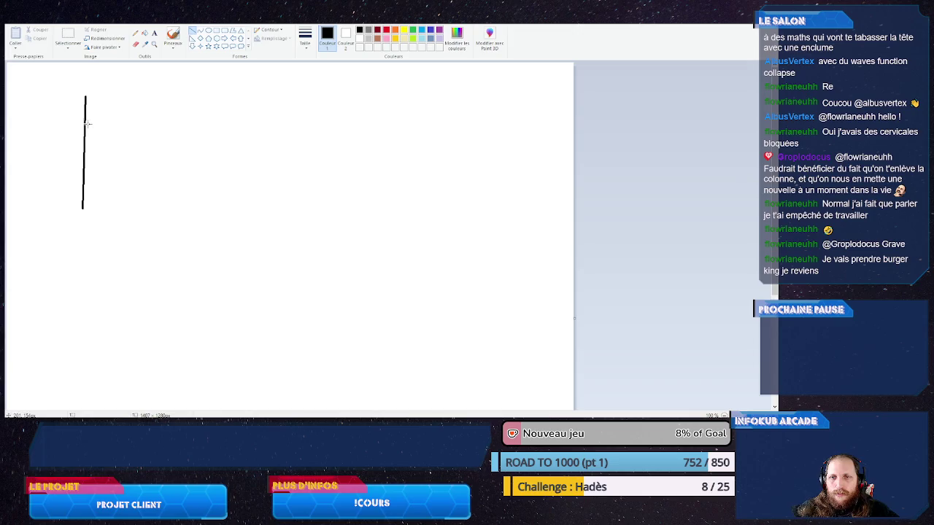
{"action": "left_click_drag", "start_coordinate": [85, 128], "coordinate": [141, 128]}
{"action": "left_click", "coordinate": [206, 152]}
{"action": "left_click_drag", "start_coordinate": [326, 95], "coordinate": [326, 211]}
{"action": "left_click", "coordinate": [349, 169]}
{"action": "left_click_drag", "start_coordinate": [326, 132], "coordinate": [389, 132]}
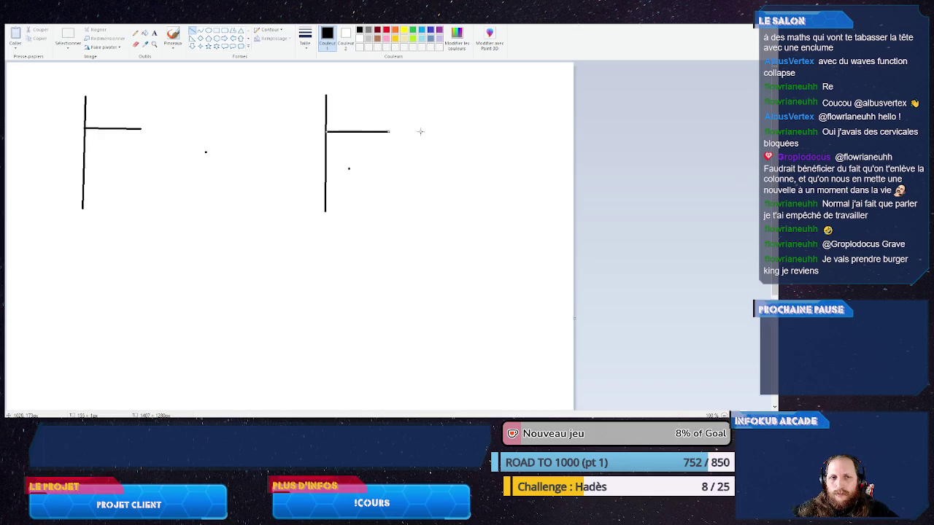
Write 34 and 27 in the two divisions and erase the stray dot
{"action": "left_click", "coordinate": [154, 33]}
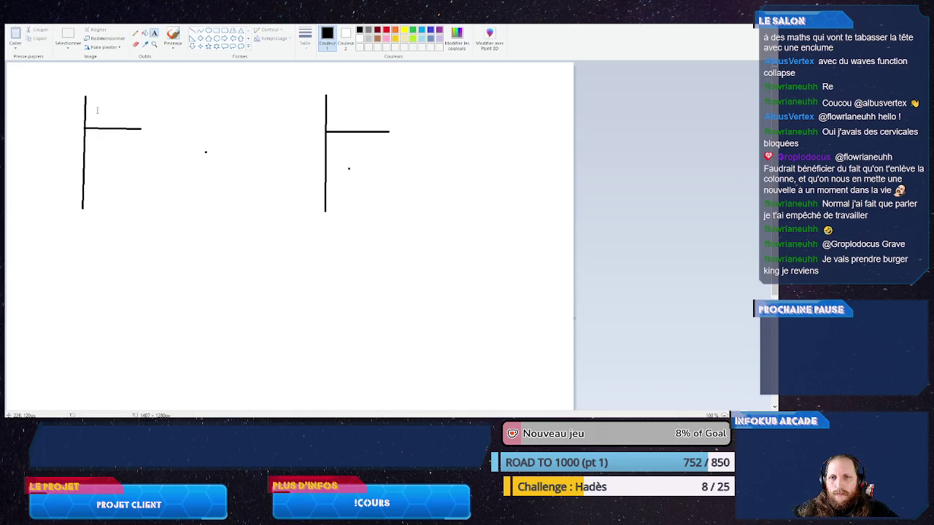
{"action": "left_click", "coordinate": [96, 110]}
{"action": "type", "text": "34"}
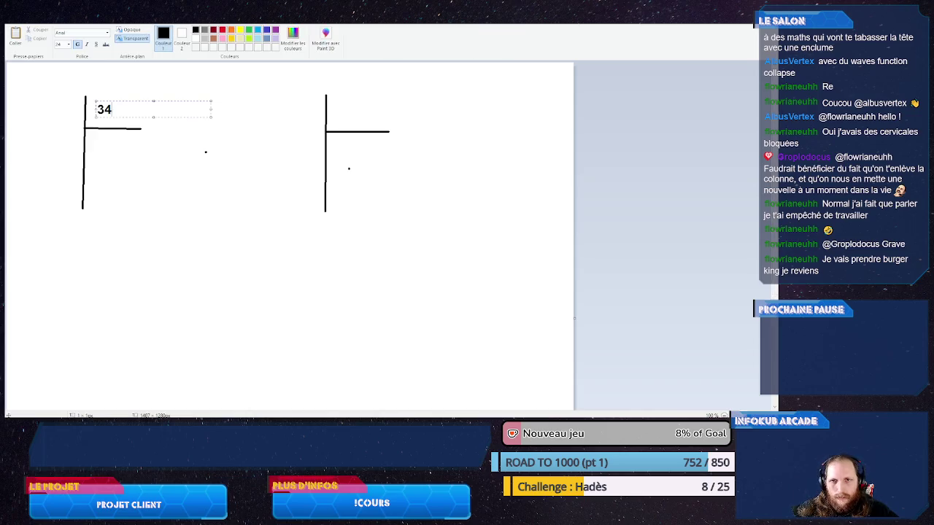
{"action": "left_click", "coordinate": [331, 169]}
{"action": "left_click", "coordinate": [337, 108]}
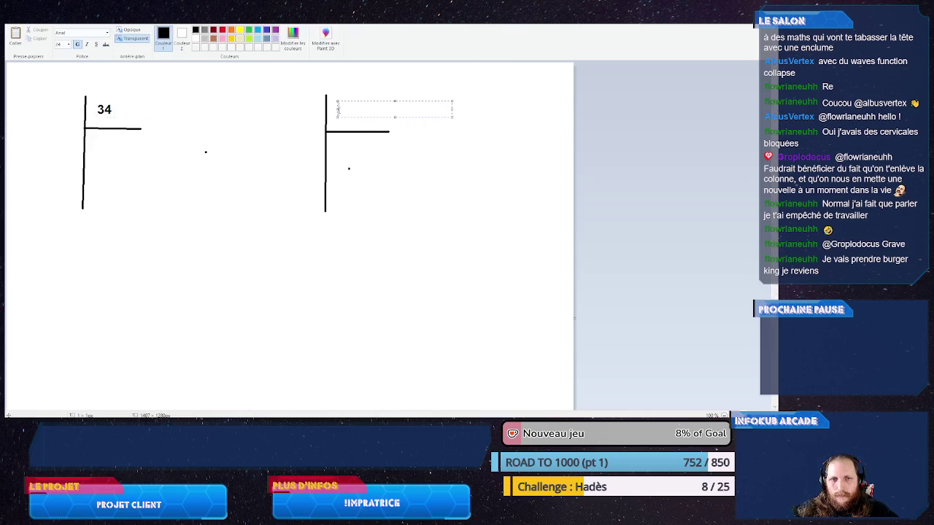
{"action": "type", "text": "27"}
{"action": "left_click", "coordinate": [394, 198]}
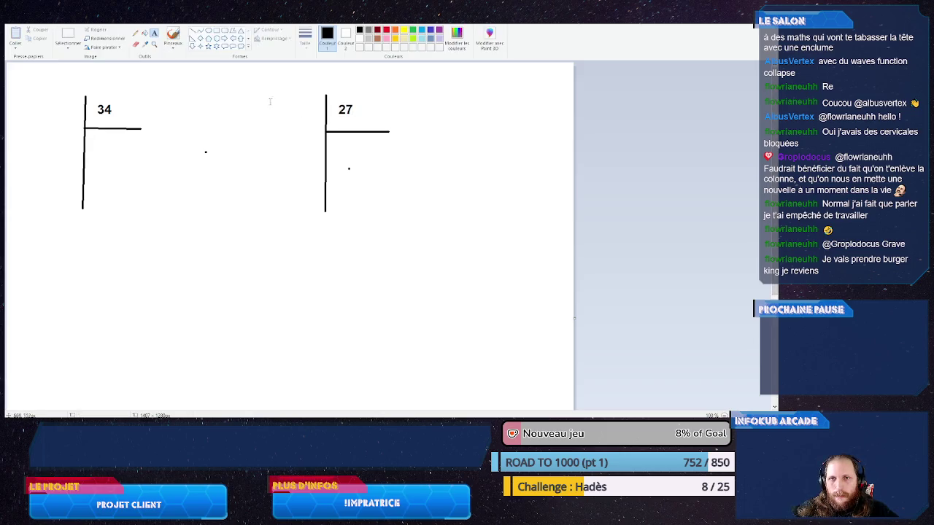
{"action": "left_click", "coordinate": [135, 44]}
{"action": "left_click", "coordinate": [207, 153]}
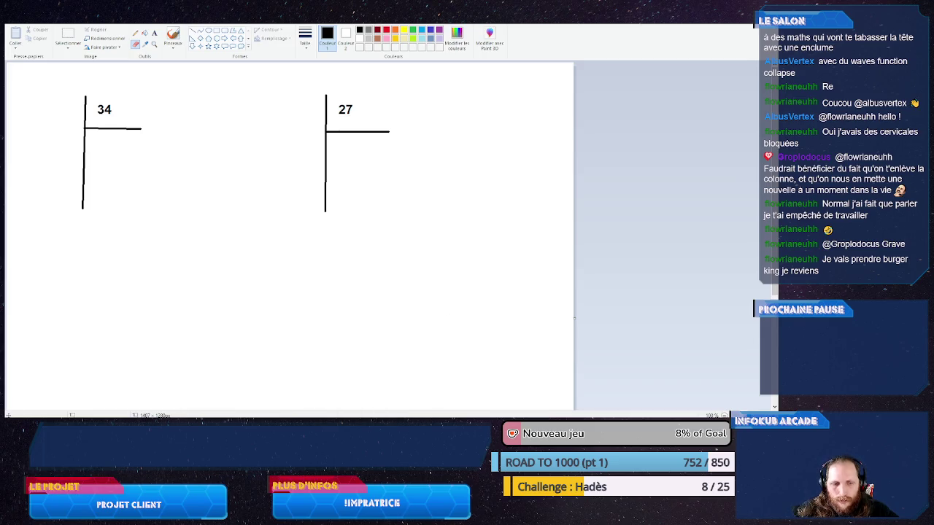
{"action": "key", "text": "alt+Tab"}
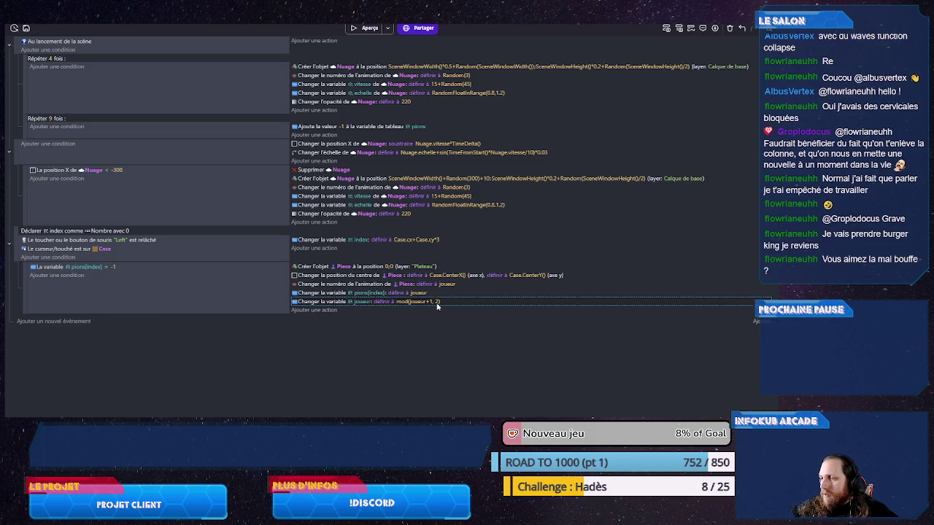
{"action": "key", "text": "alt+Tab"}
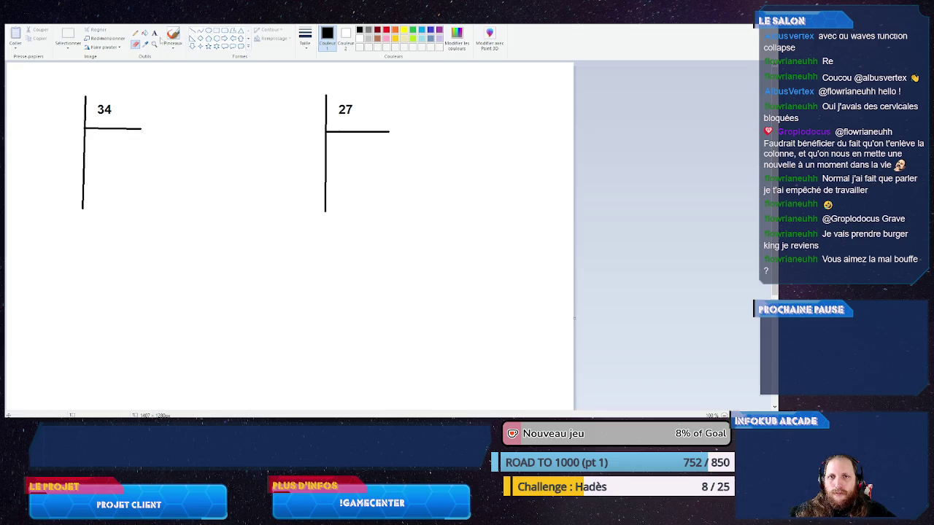
Write the divisor 2 under both 34 and 27 with the Text tool
{"action": "left_click", "coordinate": [154, 33]}
{"action": "left_click", "coordinate": [92, 143]}
{"action": "type", "text": "2"}
{"action": "left_click", "coordinate": [334, 150]}
{"action": "left_click", "coordinate": [333, 149]}
{"action": "type", "text": "2"}
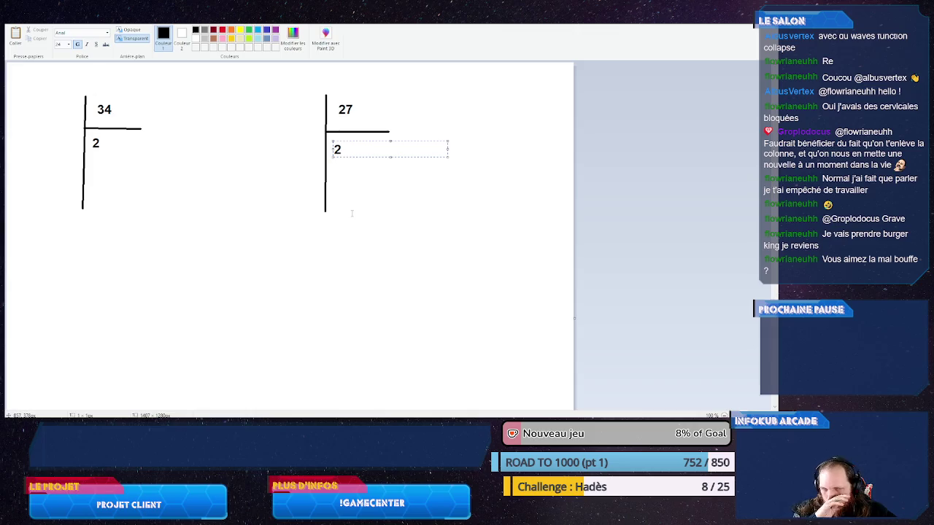
{"action": "left_click", "coordinate": [277, 82]}
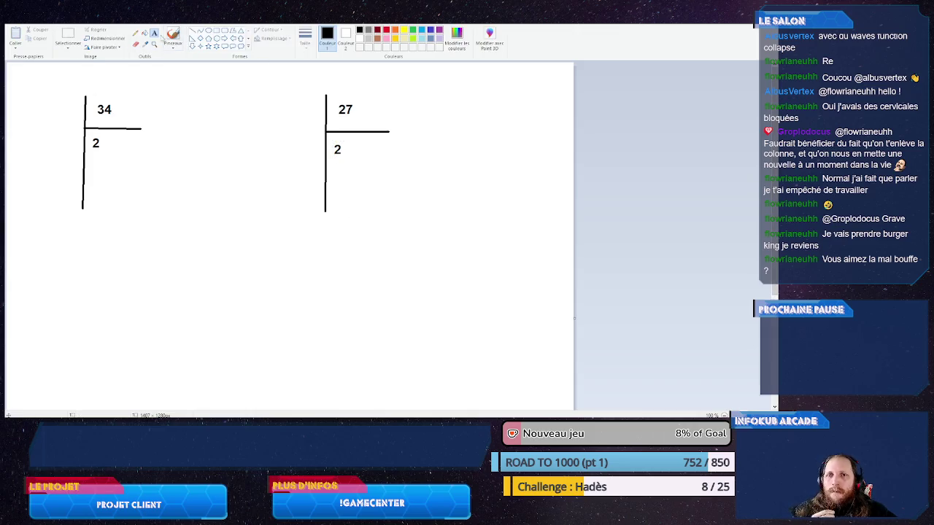
Add the quotient 17 beside 34 and its remainder 0 in blue
{"action": "left_click", "coordinate": [41, 109]}
{"action": "type", "text": "17"}
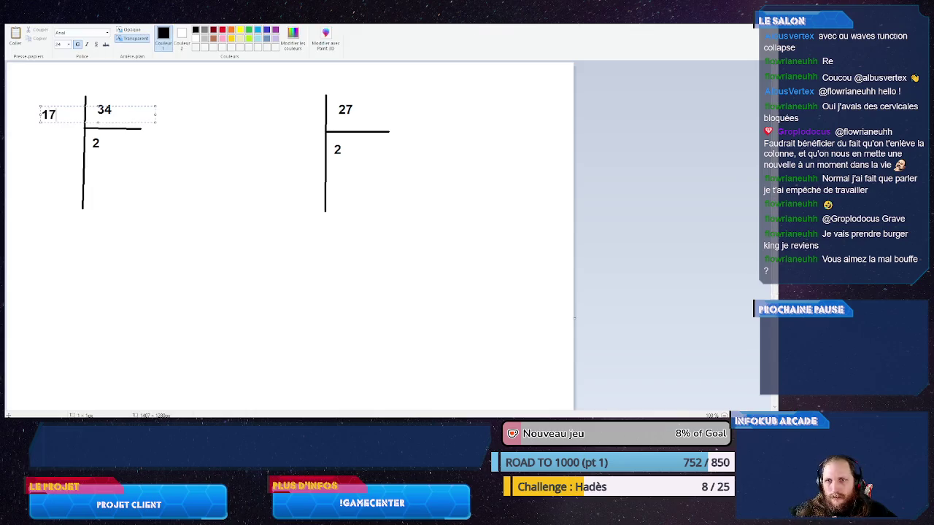
{"action": "left_click", "coordinate": [43, 143]}
{"action": "left_click", "coordinate": [42, 142]}
{"action": "type", "text": "0"}
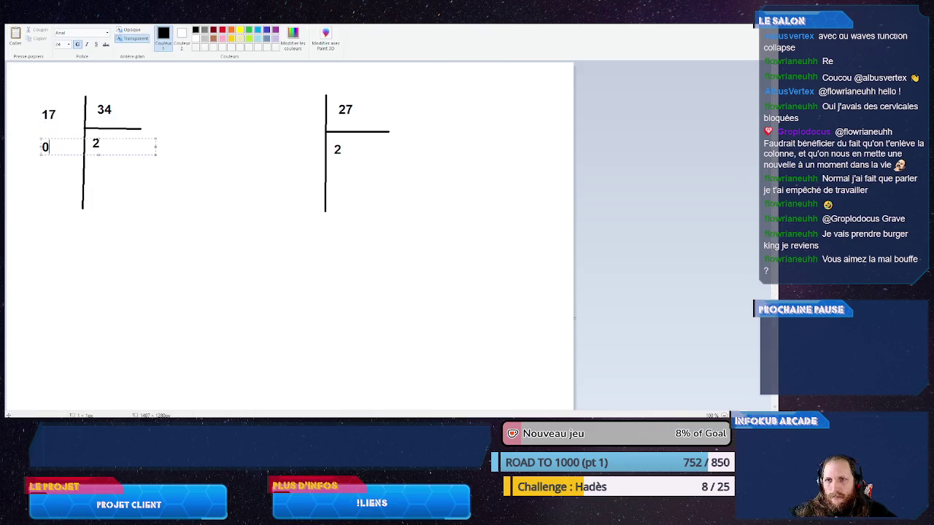
{"action": "key", "text": "BackSpace"}
{"action": "left_click", "coordinate": [257, 30]}
{"action": "type", "text": "0"}
{"action": "left_click", "coordinate": [48, 127]}
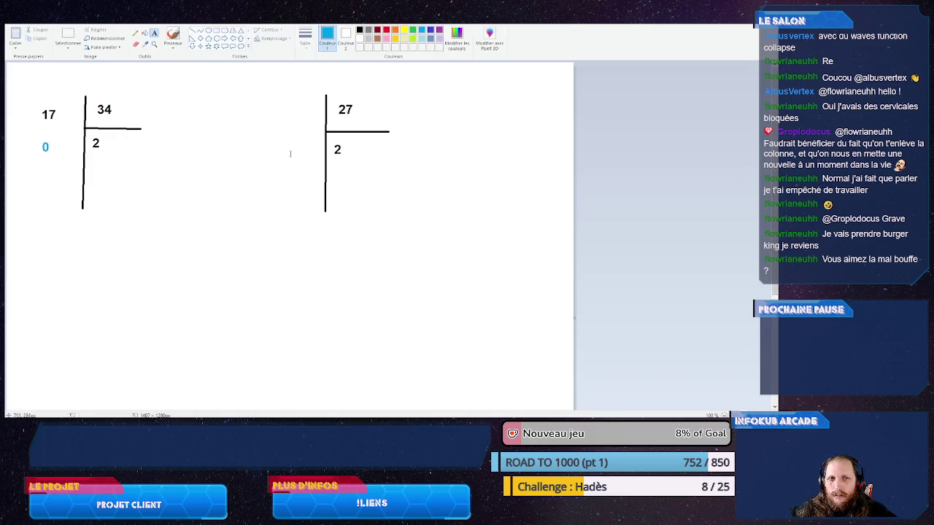
Add the quotient 13 in black beside 27 and its remainder 1 in blue
{"action": "left_click", "coordinate": [278, 117]}
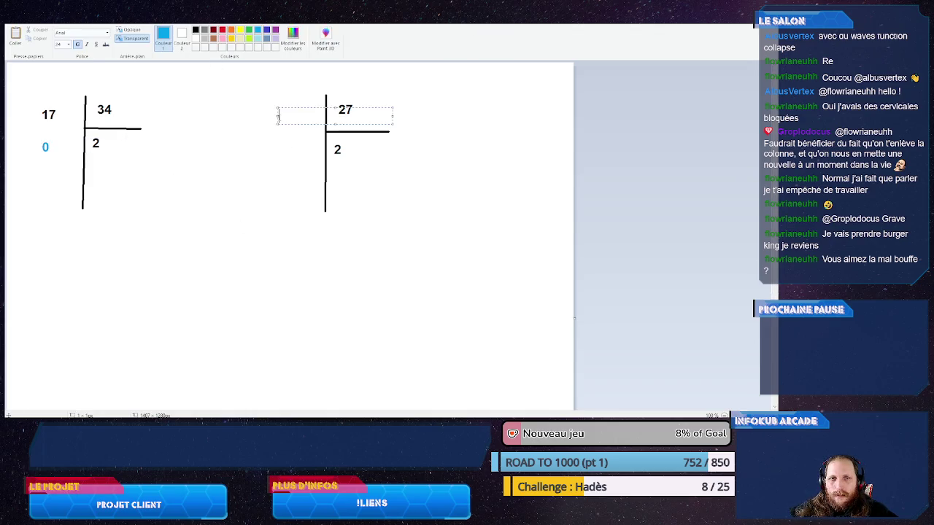
{"action": "type", "text": "13"}
{"action": "key", "text": "BackSpace"}
{"action": "key", "text": "BackSpace"}
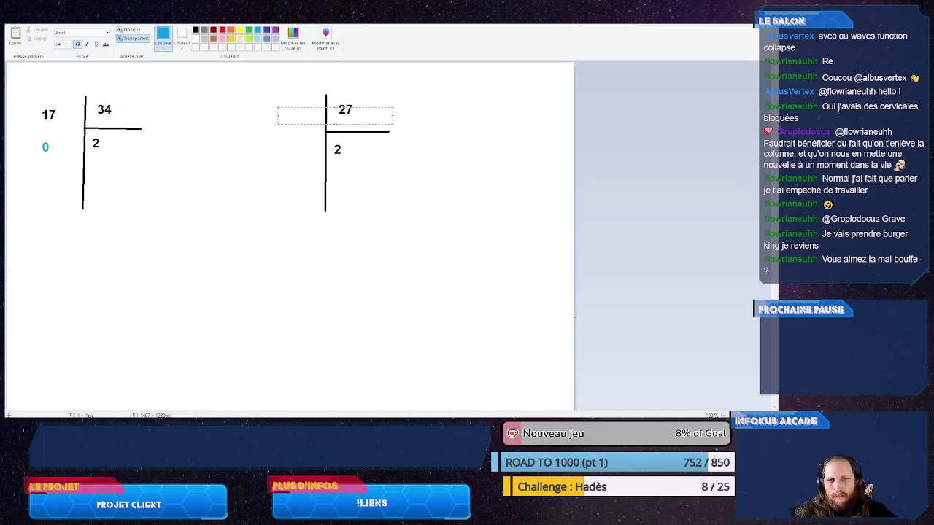
{"action": "left_click", "coordinate": [196, 30]}
{"action": "type", "text": "13"}
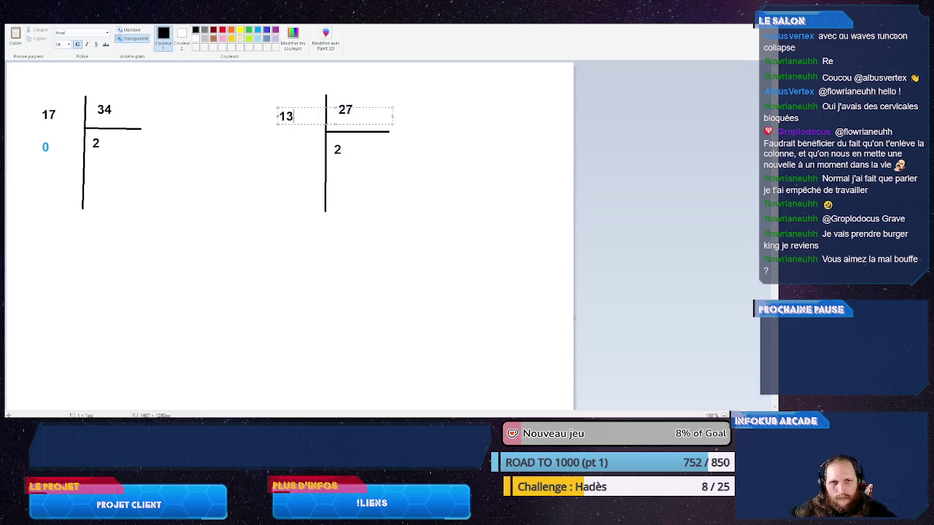
{"action": "left_click", "coordinate": [280, 141]}
{"action": "left_click", "coordinate": [280, 141]}
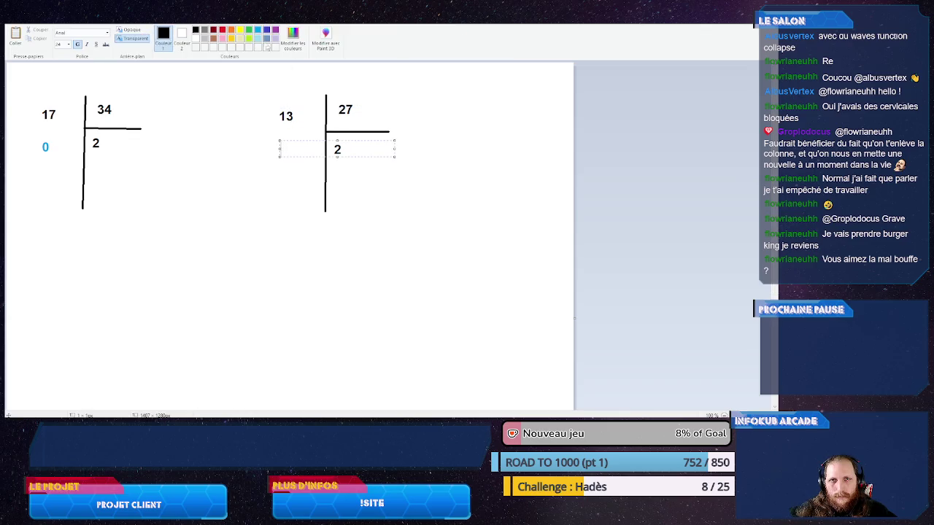
{"action": "left_click", "coordinate": [257, 33]}
{"action": "type", "text": "1"}
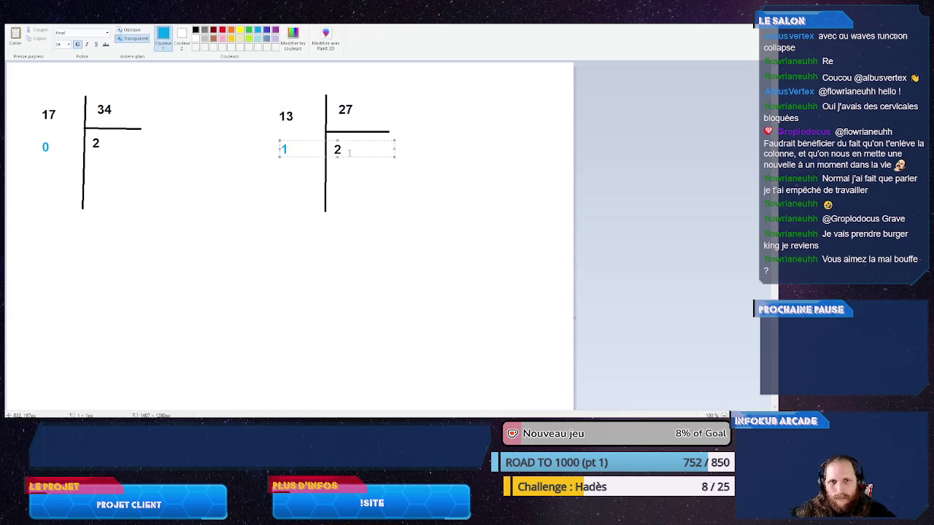
{"action": "left_click", "coordinate": [367, 209]}
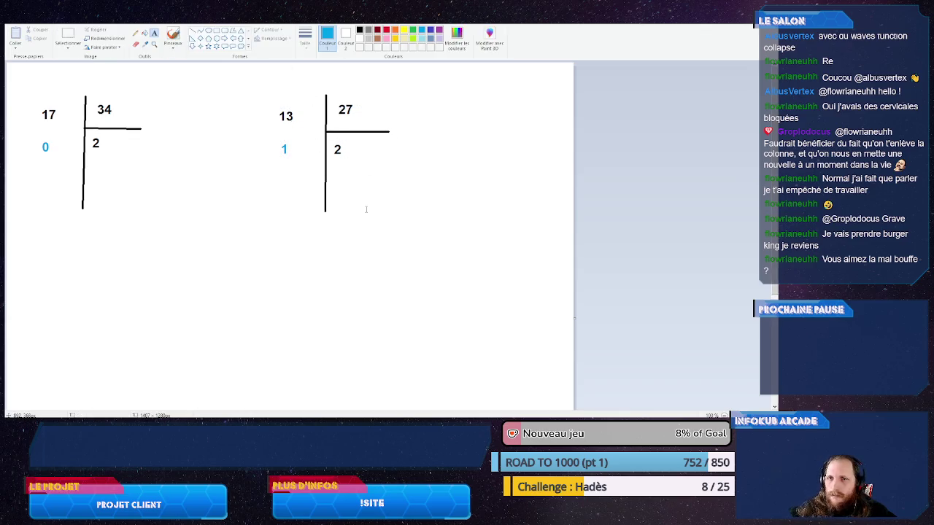
Draw red rectangles around the remainders 0 and 1, then return to GDevelop
{"action": "left_click", "coordinate": [386, 30]}
{"action": "left_click", "coordinate": [216, 31]}
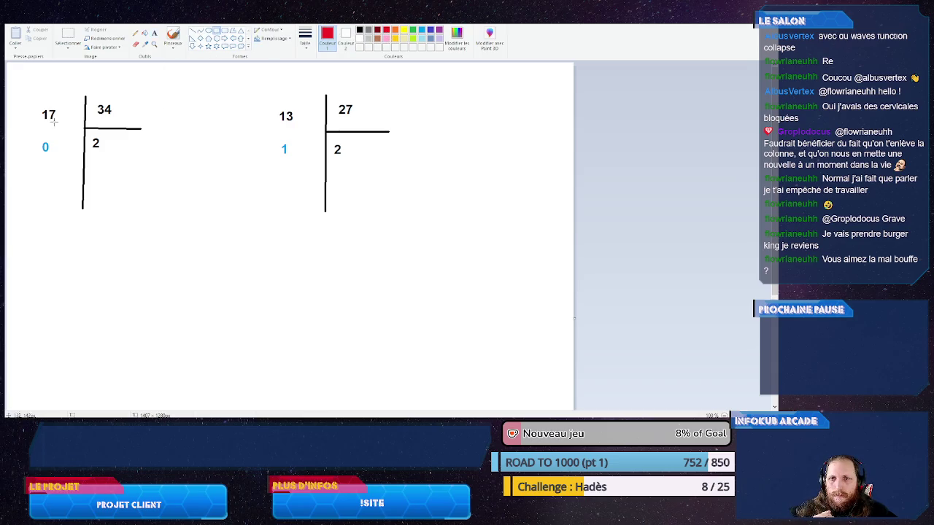
{"action": "left_click_drag", "start_coordinate": [24, 130], "coordinate": [67, 167]}
{"action": "left_click_drag", "start_coordinate": [261, 138], "coordinate": [302, 172]}
{"action": "left_click", "coordinate": [364, 194]}
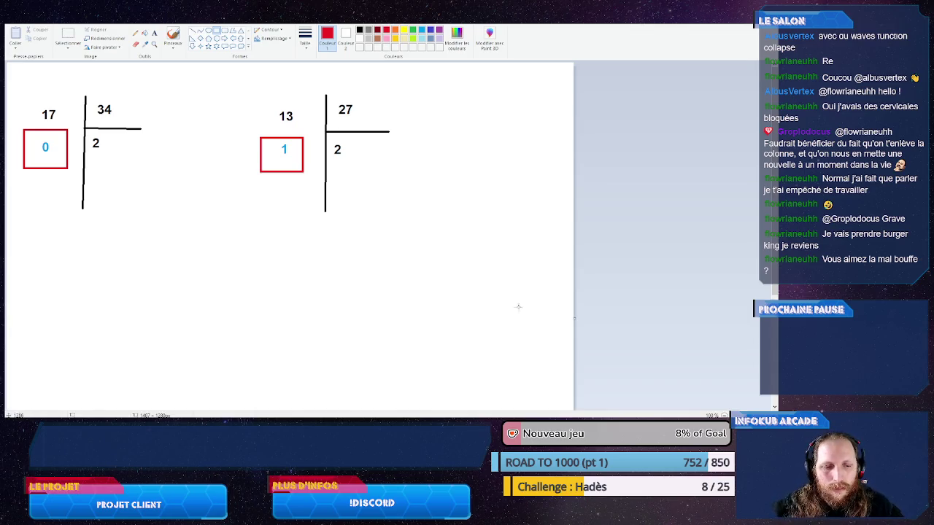
{"action": "key", "text": "alt+Tab"}
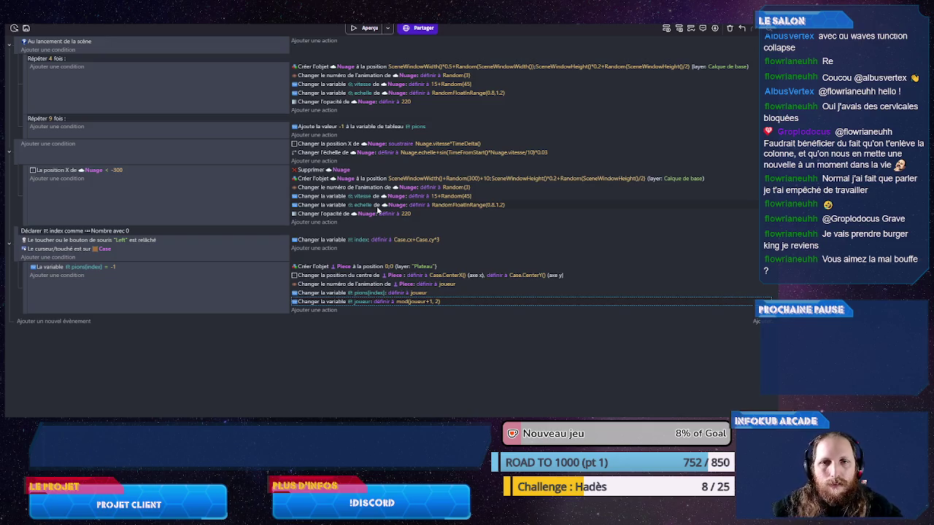
Preview the game, fill all nine cells with alternating purple and yellow pieces, then save
{"action": "left_click", "coordinate": [369, 29]}
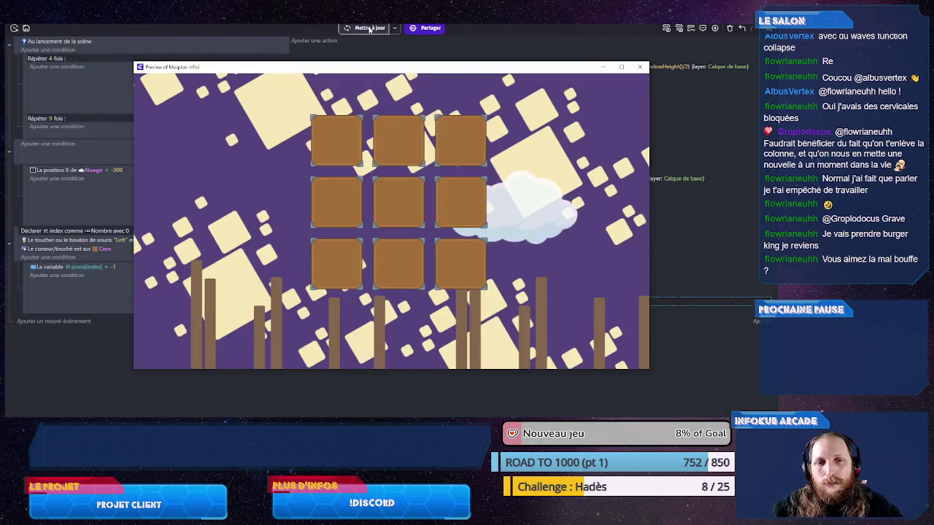
{"action": "left_click", "coordinate": [336, 264]}
{"action": "left_click", "coordinate": [398, 264]}
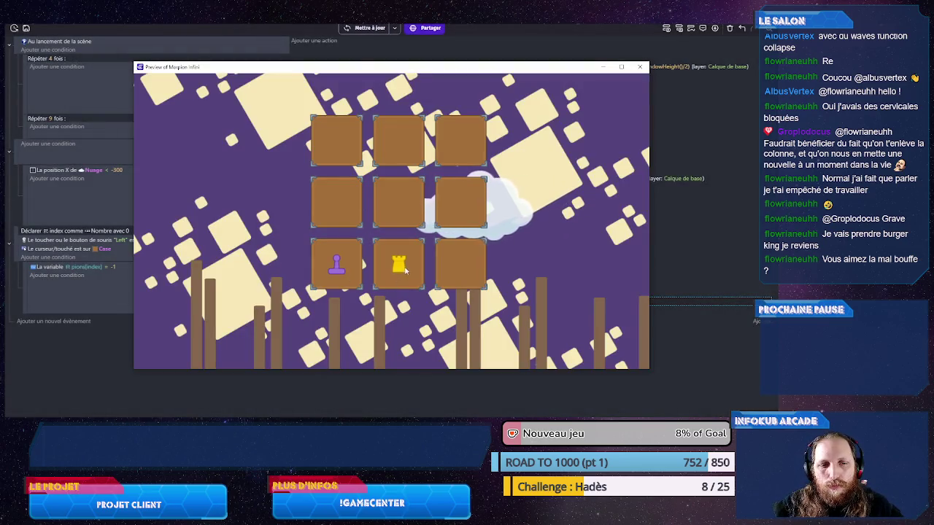
{"action": "left_click", "coordinate": [446, 273]}
{"action": "left_click", "coordinate": [460, 203]}
{"action": "left_click", "coordinate": [399, 203]}
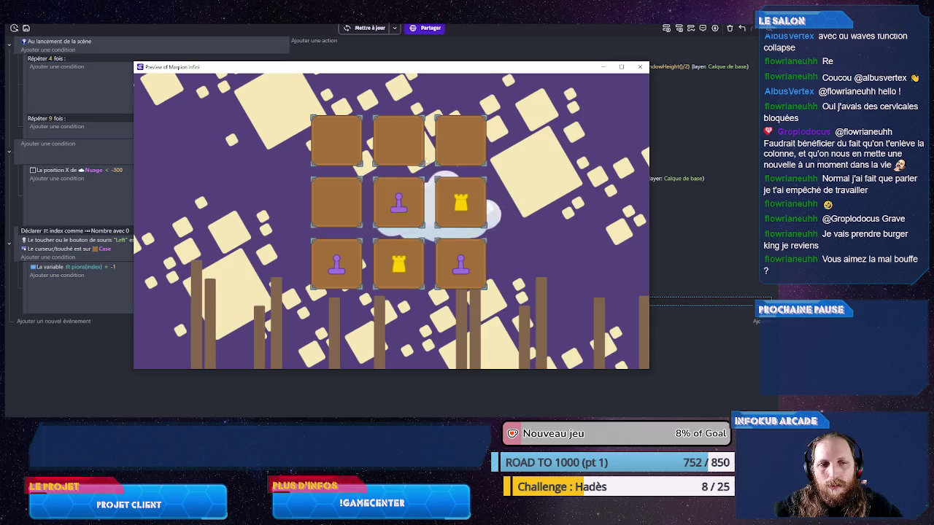
{"action": "left_click", "coordinate": [474, 147]}
{"action": "left_click", "coordinate": [390, 143]}
{"action": "left_click", "coordinate": [339, 201]}
{"action": "left_click", "coordinate": [346, 156]}
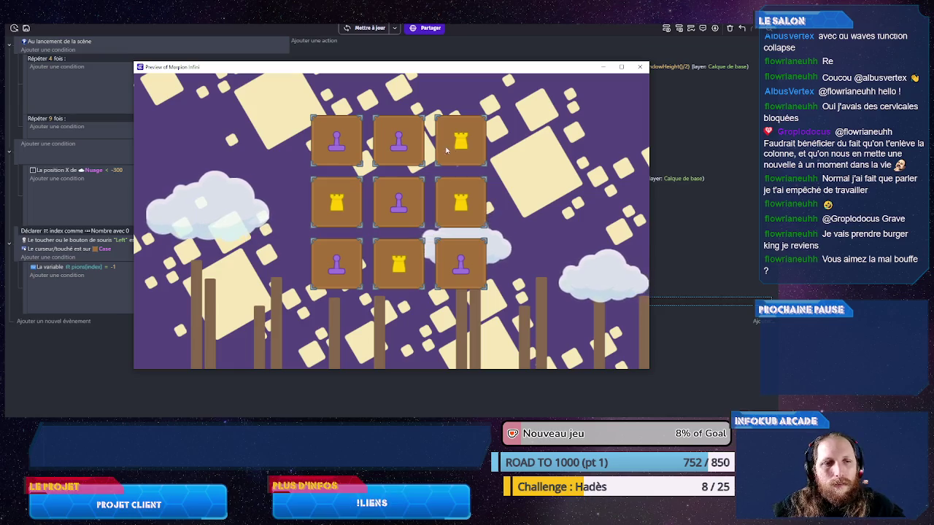
{"action": "left_click", "coordinate": [640, 67]}
{"action": "key", "text": "ctrl+s"}
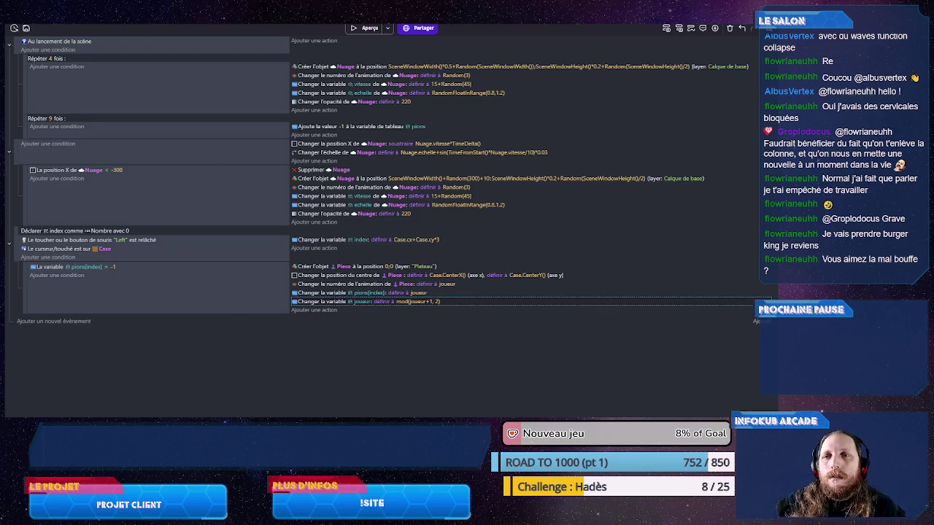
Create a text object named Tour with an outline of thickness 4 and font size 36
{"action": "left_click", "coordinate": [73, 32]}
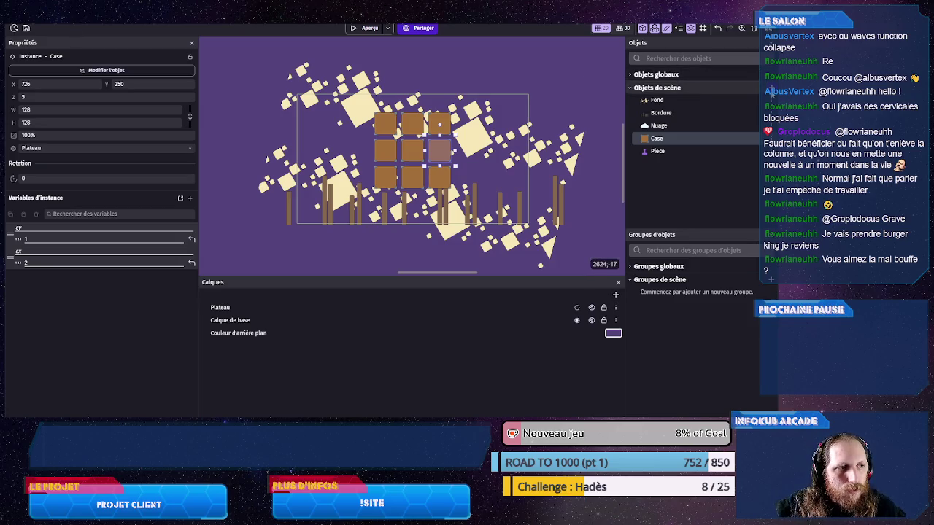
{"action": "left_click", "coordinate": [766, 87]}
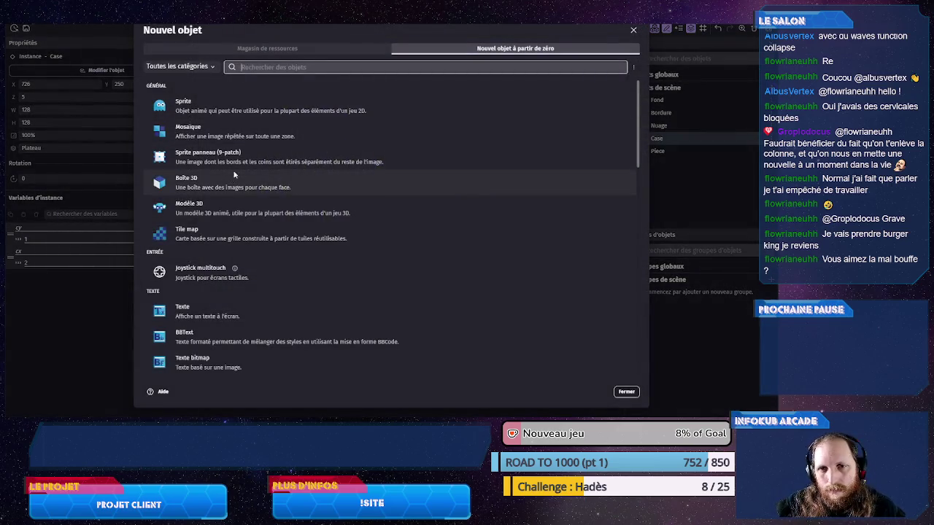
{"action": "left_click", "coordinate": [246, 312]}
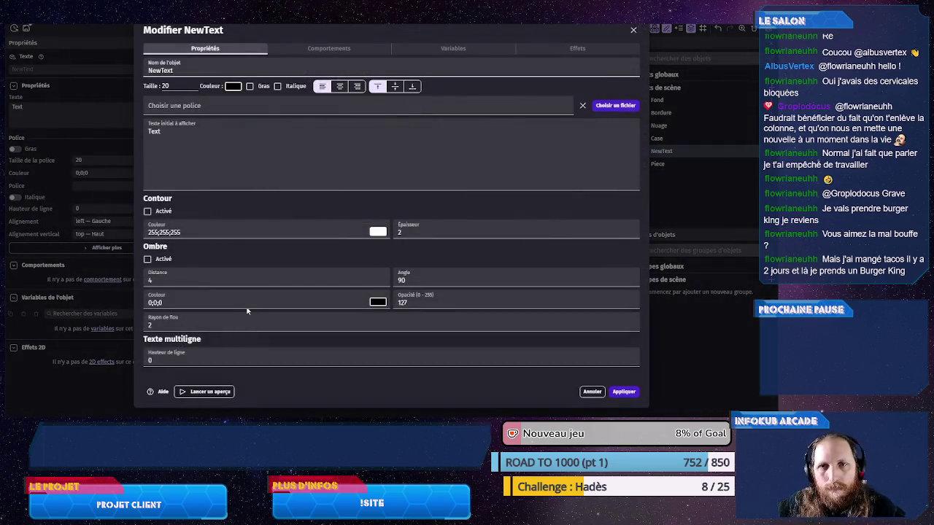
{"action": "type", "text": "Tour"}
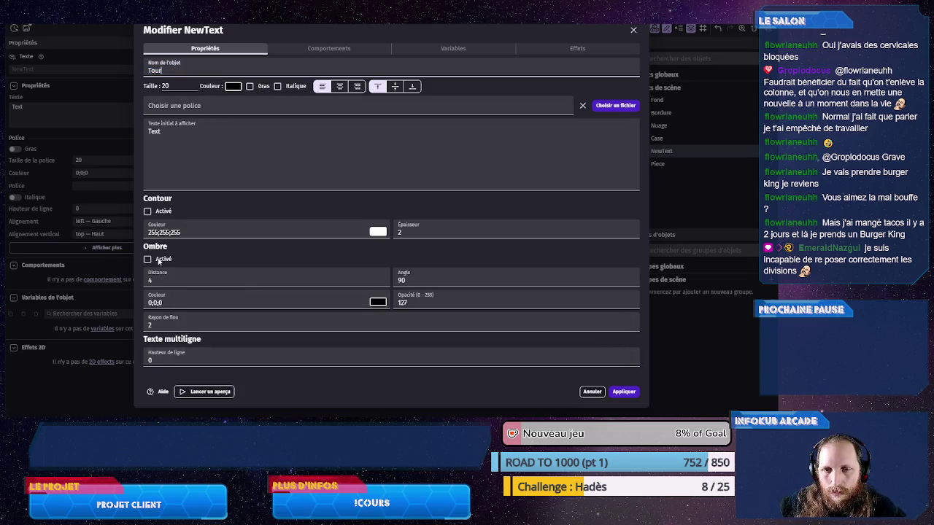
{"action": "left_click", "coordinate": [148, 211]}
{"action": "double_click", "coordinate": [421, 233]}
{"action": "type", "text": "4"}
{"action": "double_click", "coordinate": [173, 85]}
{"action": "type", "text": "36"}
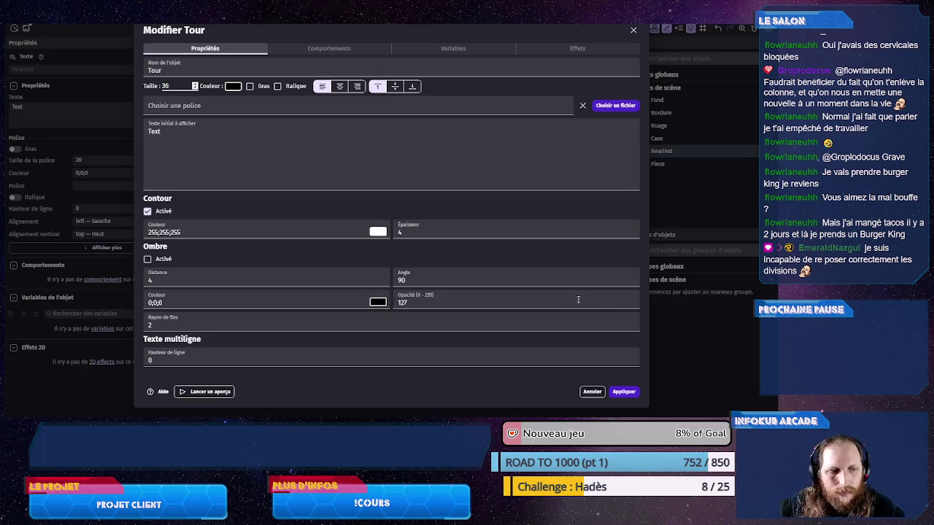
{"action": "left_click", "coordinate": [612, 392]}
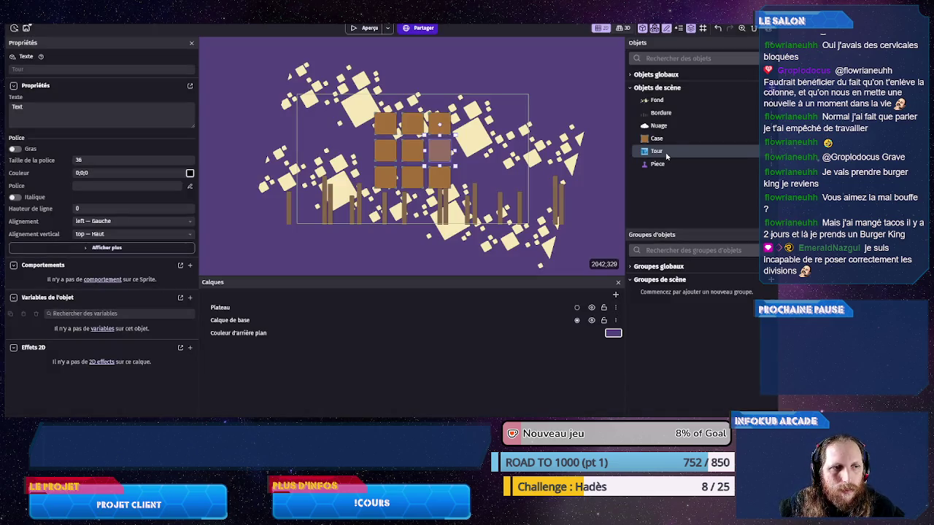
Set the Tour text object to bold, then switch over to Paint
{"action": "left_click", "coordinate": [400, 105]}
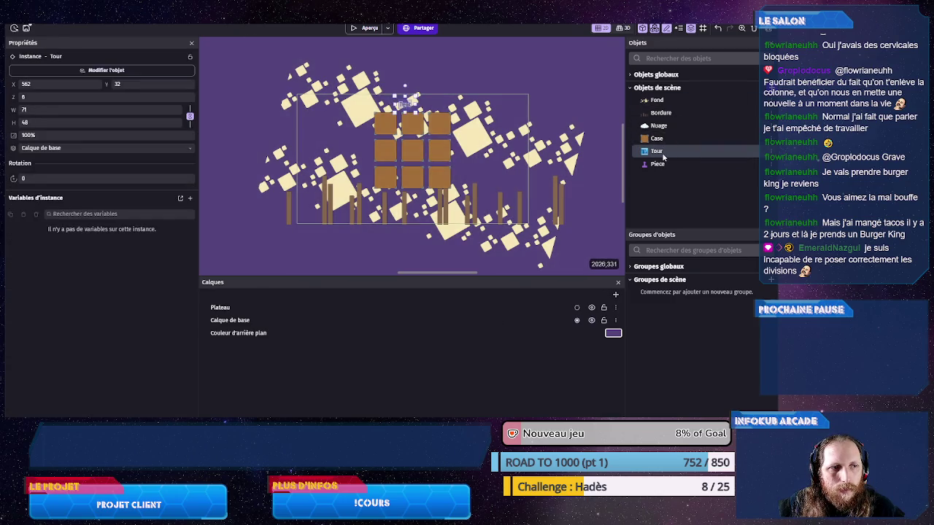
{"action": "double_click", "coordinate": [661, 152]}
{"action": "left_click", "coordinate": [263, 87]}
{"action": "left_click", "coordinate": [624, 392]}
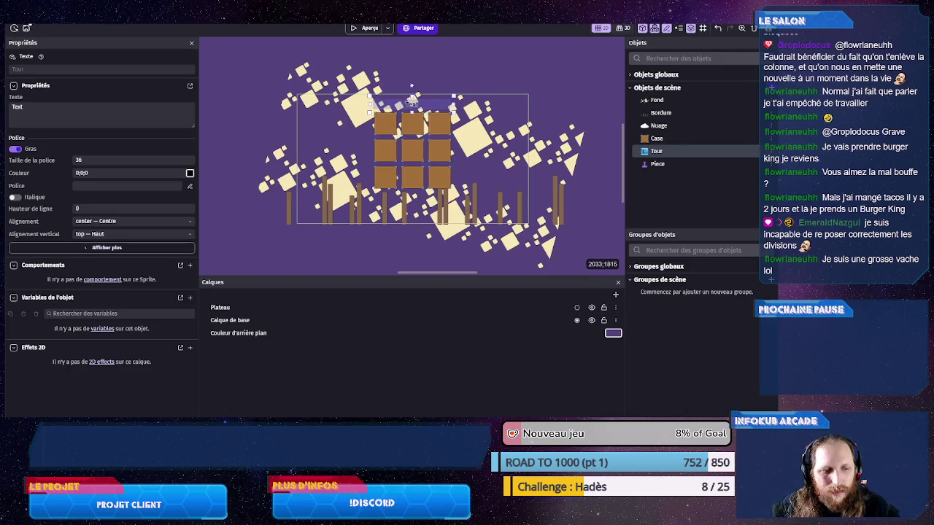
{"action": "key", "text": "alt+Tab"}
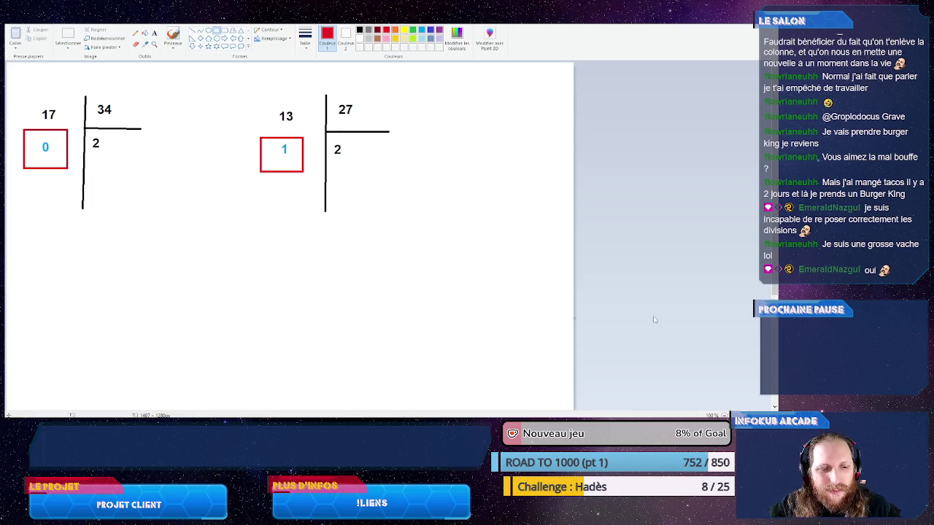
Bring the GDevelop window back from its taskbar preview
{"action": "mouse_move", "coordinate": [486, 417]}
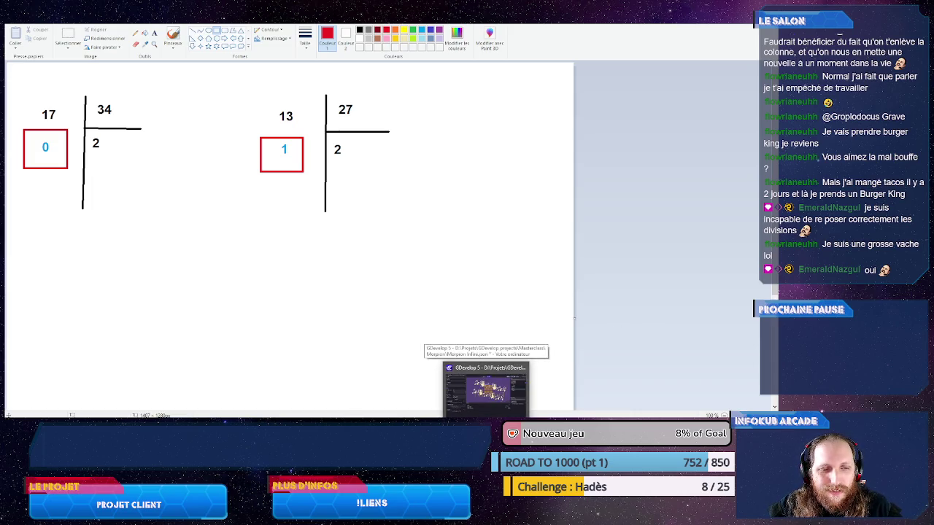
{"action": "left_click", "coordinate": [486, 391]}
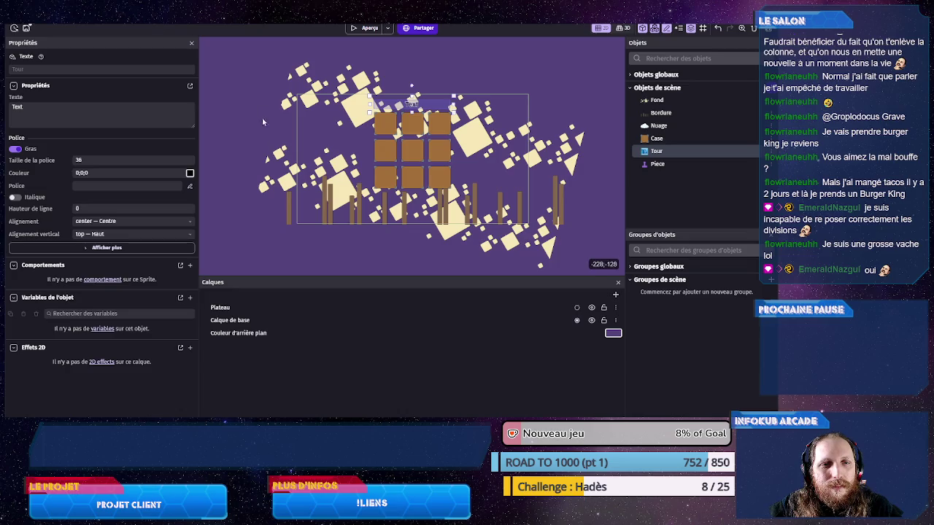
In the scene-start event, add a Tour text action set to "Tour "+ToString(joueur)
{"action": "left_click", "coordinate": [329, 264]}
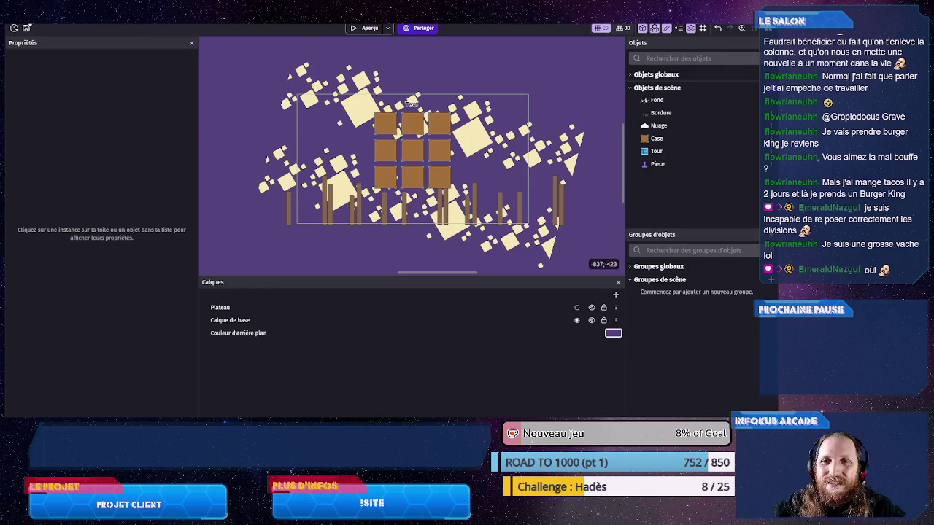
{"action": "key", "text": "ctrl+Tab"}
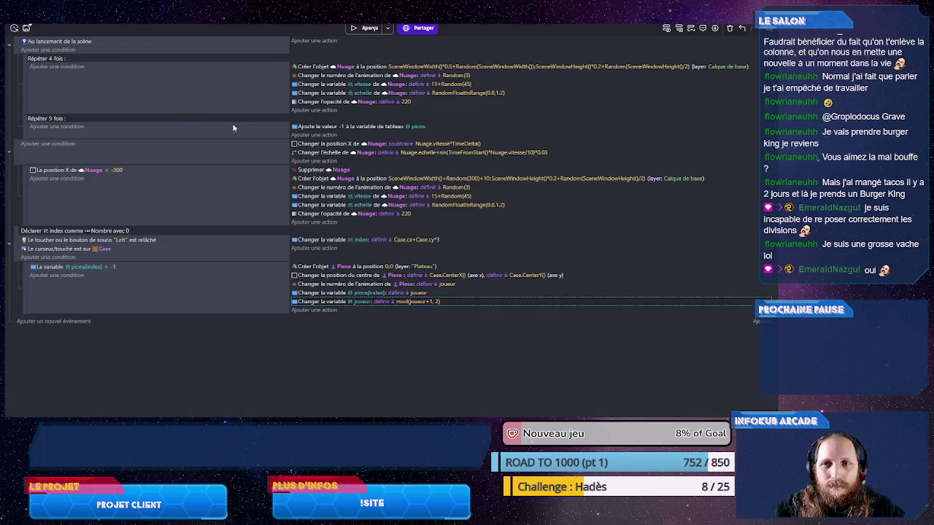
{"action": "left_click", "coordinate": [317, 41]}
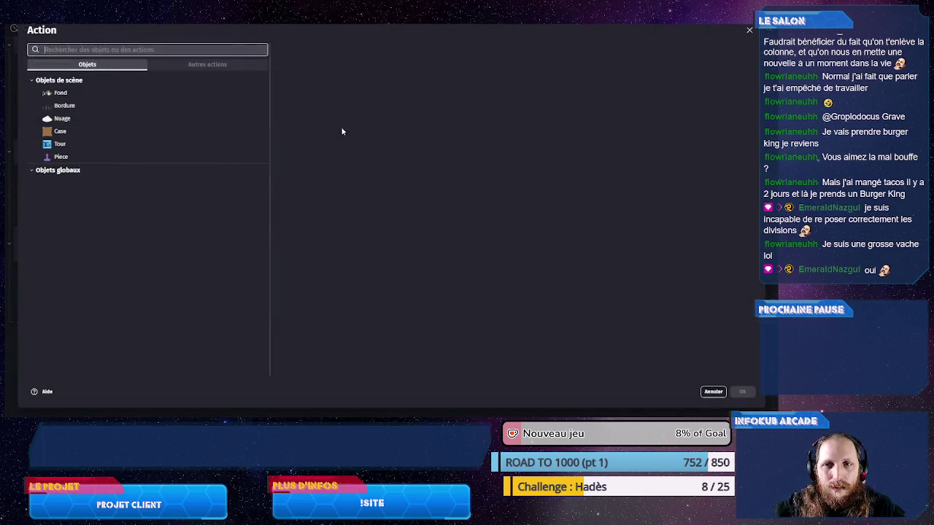
{"action": "left_click", "coordinate": [91, 142]}
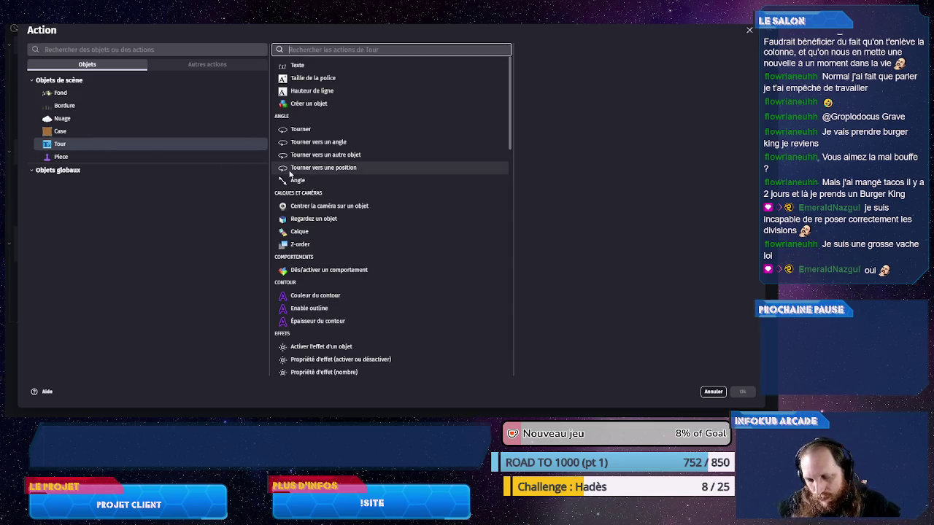
{"action": "left_click", "coordinate": [297, 65]}
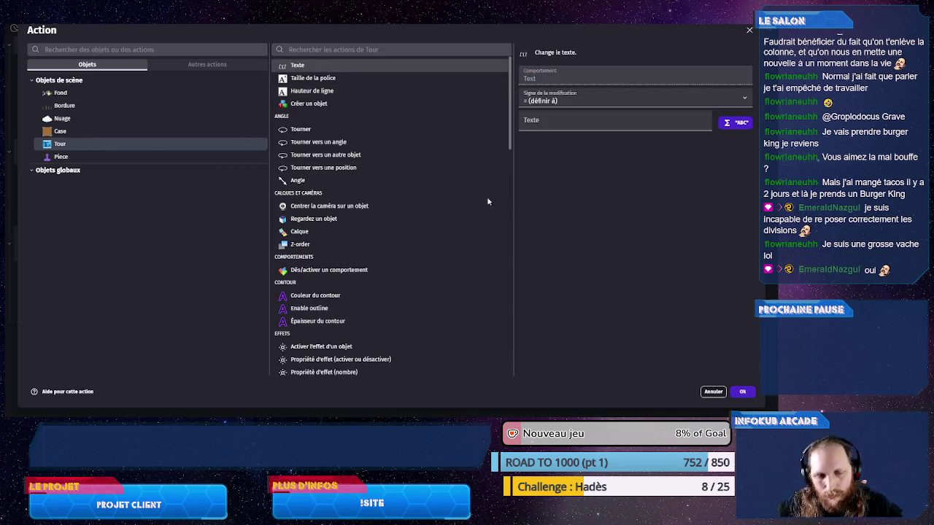
{"action": "left_click", "coordinate": [573, 124]}
{"action": "type", "text": "\""}
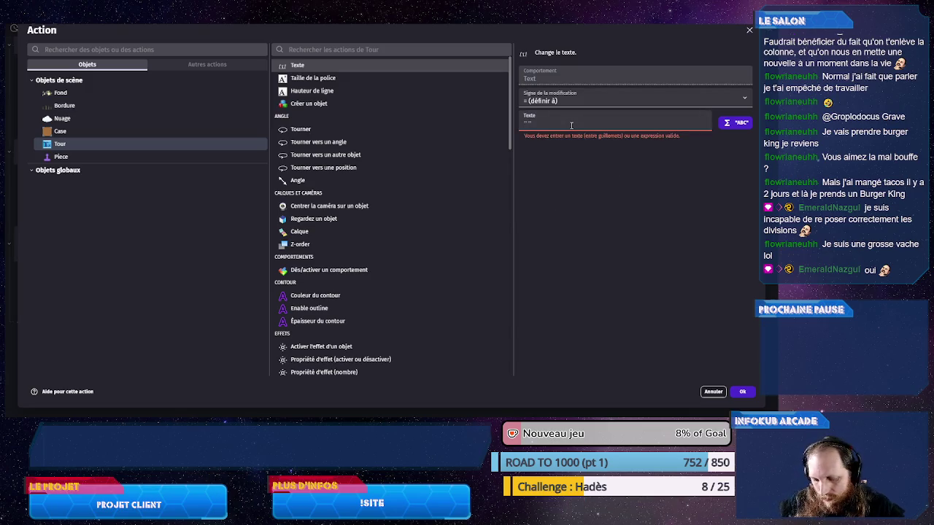
{"action": "type", "text": "Tour "}
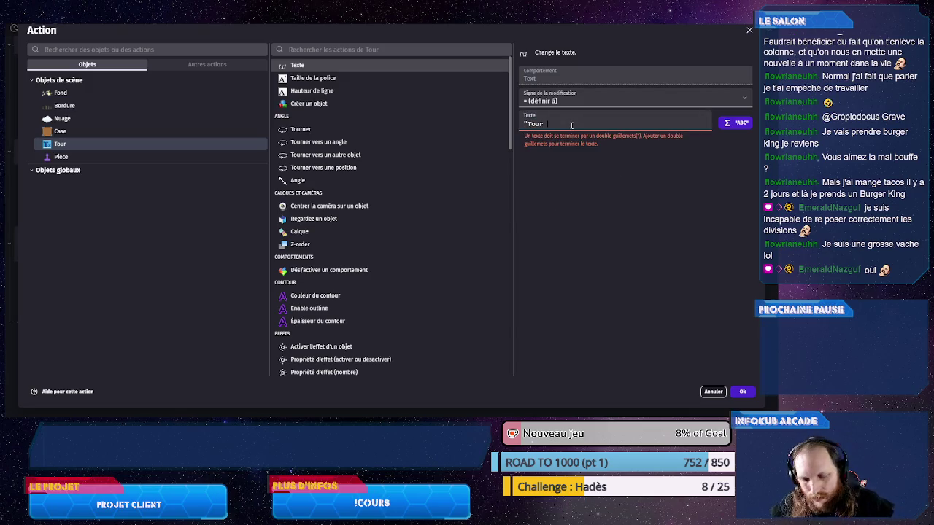
{"action": "type", "text": "\"+To"}
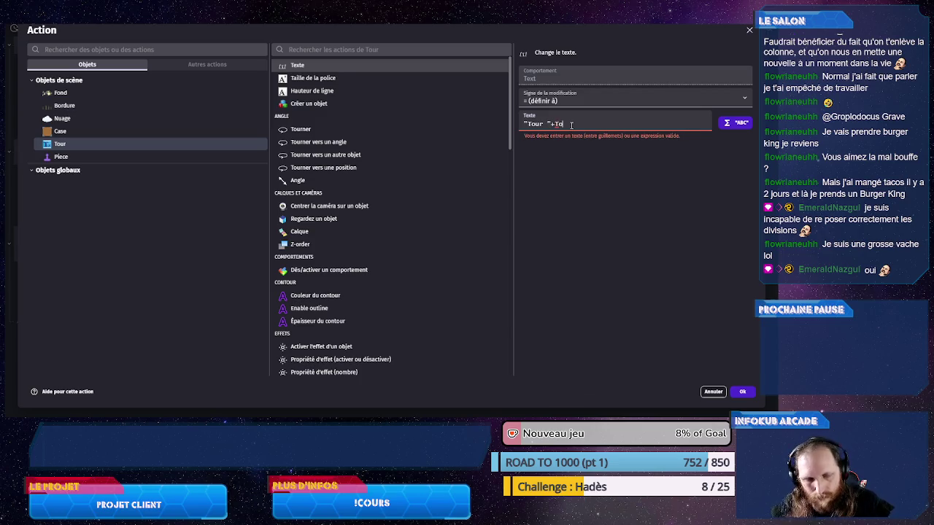
{"action": "type", "text": "String("}
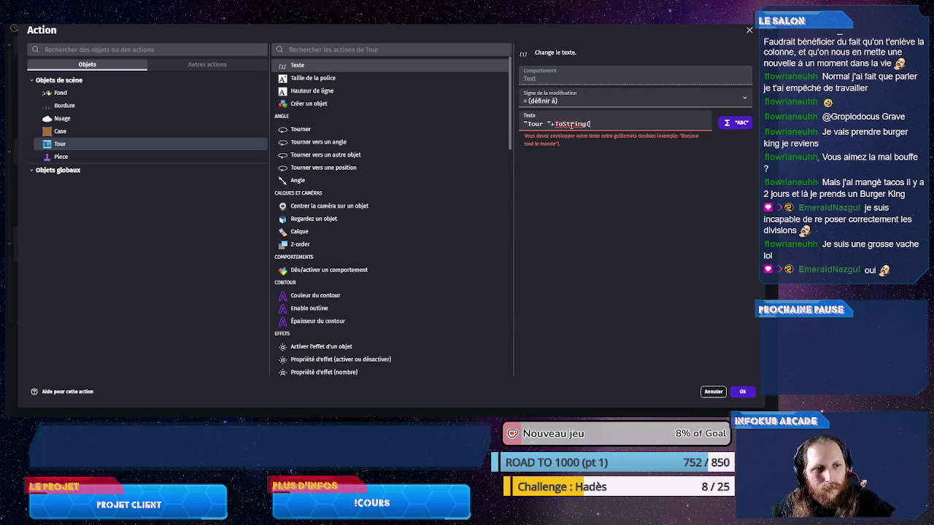
{"action": "type", "text": "joueur)"}
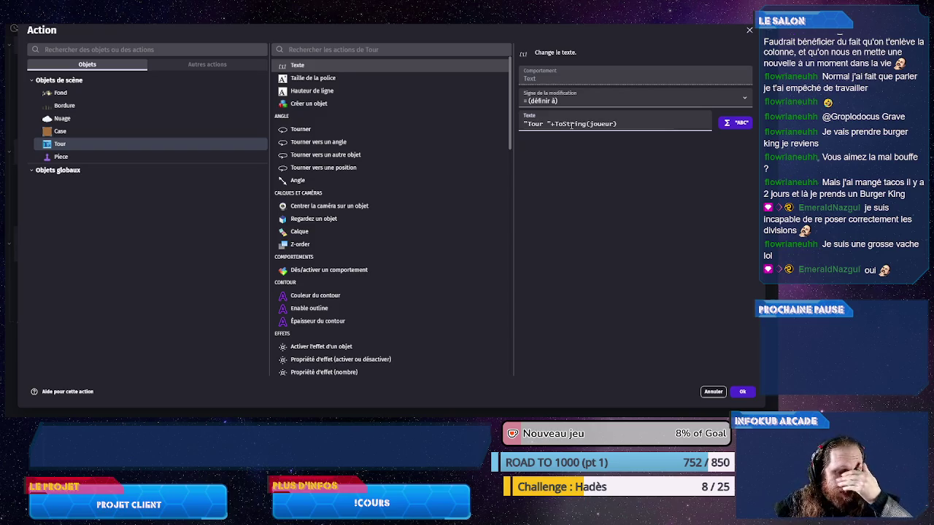
Confirm the Tour text action and paste a copy into the click event
{"action": "double_click", "coordinate": [572, 124]}
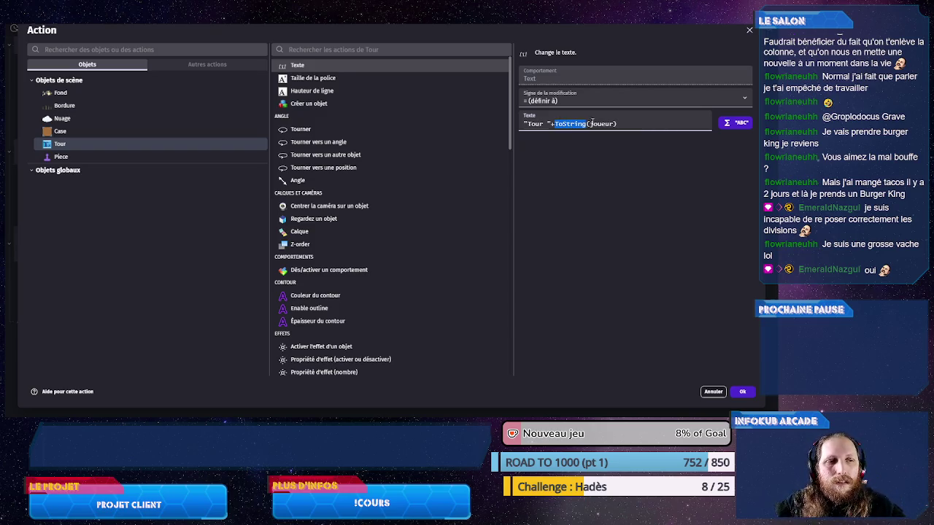
{"action": "double_click", "coordinate": [602, 124]}
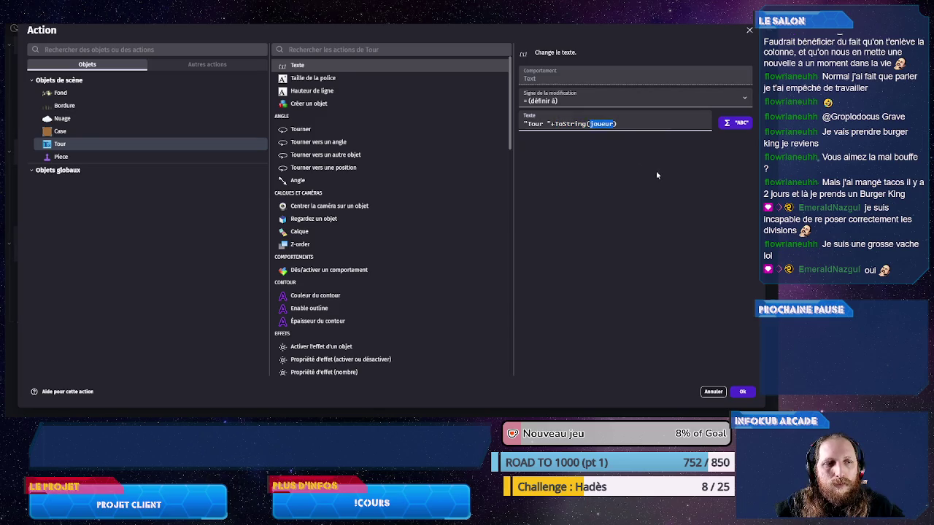
{"action": "double_click", "coordinate": [539, 124]}
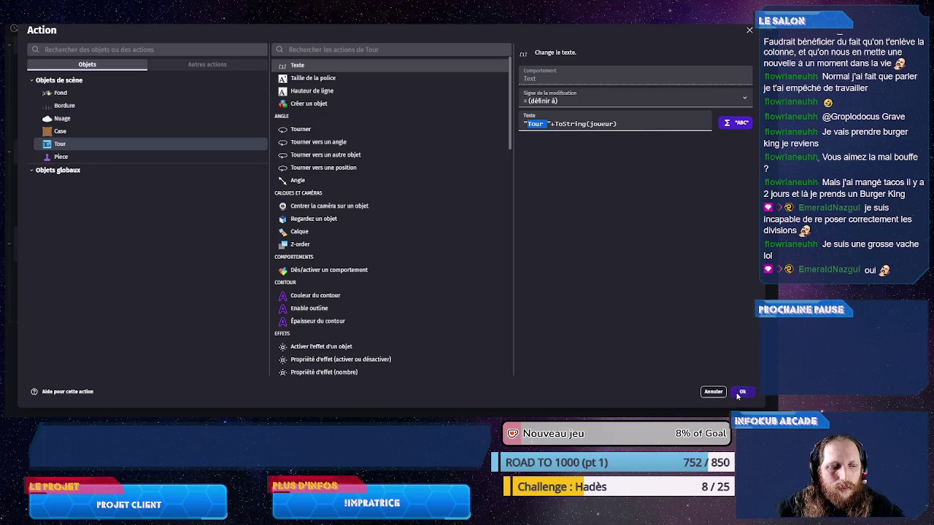
{"action": "left_click", "coordinate": [741, 392]}
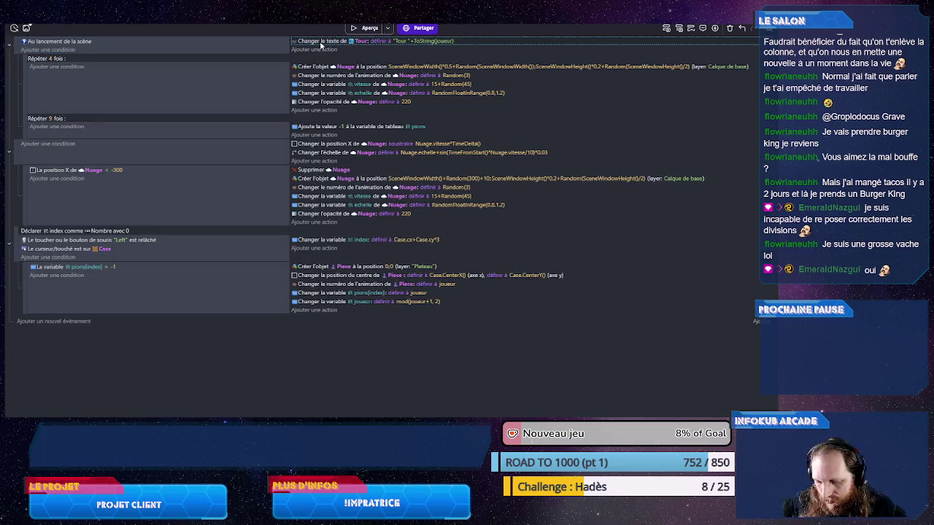
{"action": "left_click", "coordinate": [343, 311]}
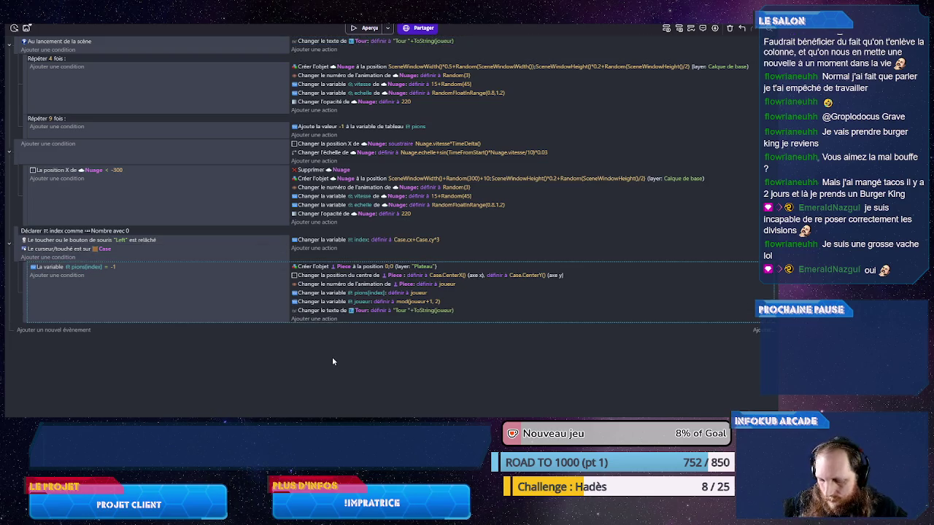
Save, preview filling the bottom row to see Tour 0 become Tour 1, then reopen the label text
{"action": "key", "text": "ctrl+s"}
{"action": "left_click", "coordinate": [371, 29]}
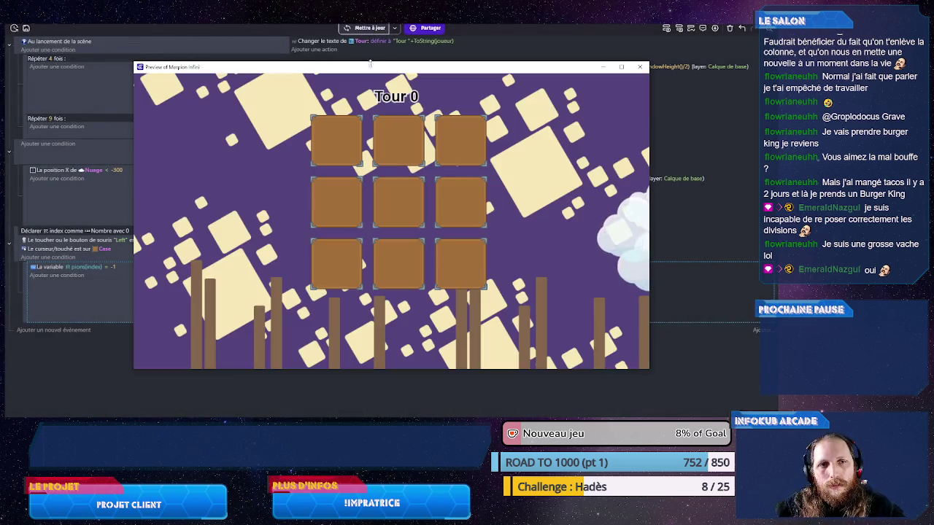
{"action": "left_click", "coordinate": [338, 264]}
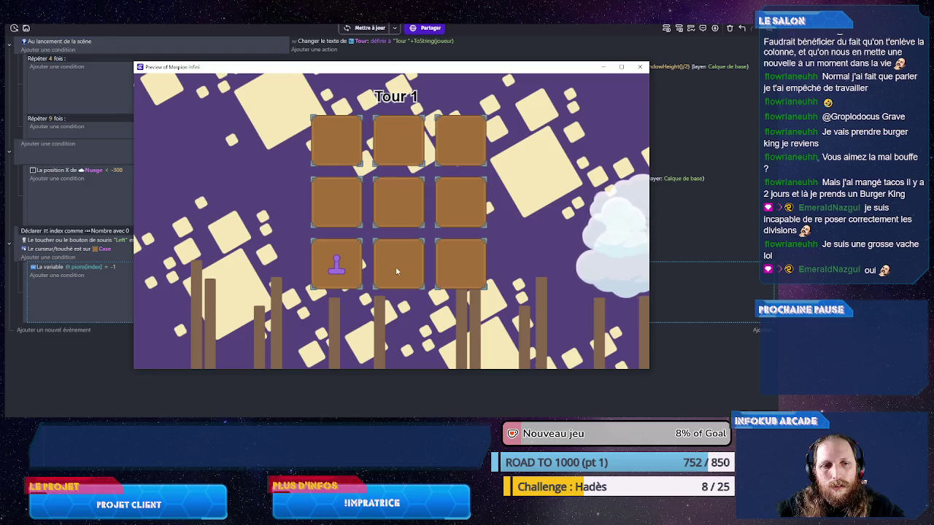
{"action": "left_click", "coordinate": [398, 266]}
{"action": "left_click", "coordinate": [459, 265]}
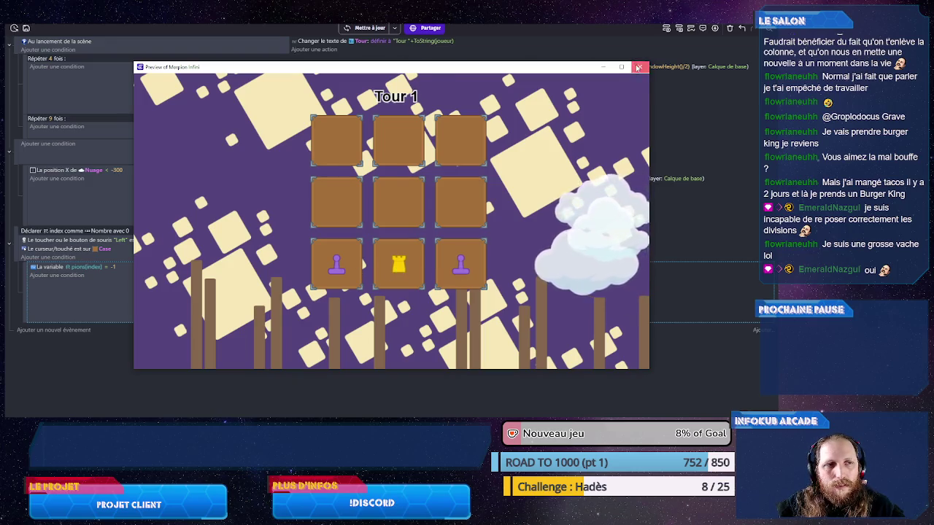
{"action": "left_click", "coordinate": [640, 66]}
{"action": "left_click", "coordinate": [403, 42]}
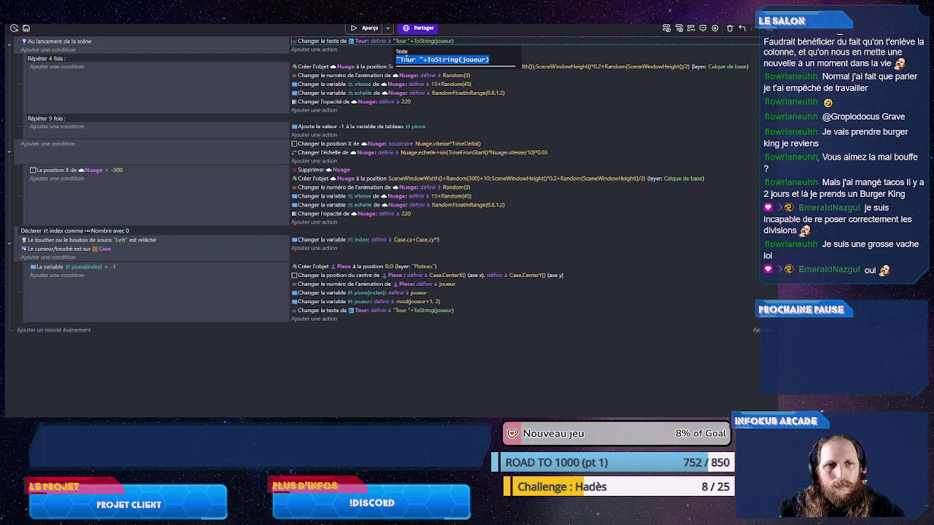
Change the first turn-label text to "Joueur "+ToString(joueur+1)
{"action": "double_click", "coordinate": [407, 59]}
{"action": "type", "text": "Joue"}
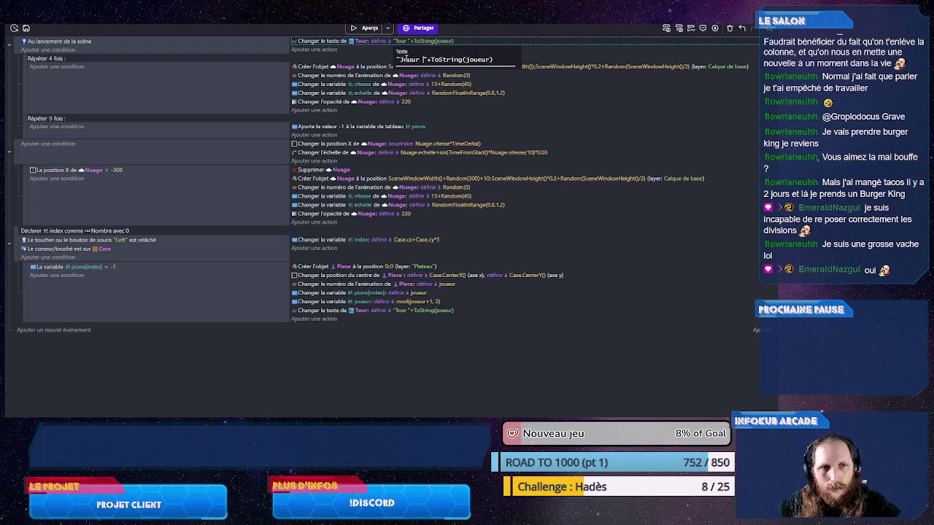
{"action": "type", "text": "ur "}
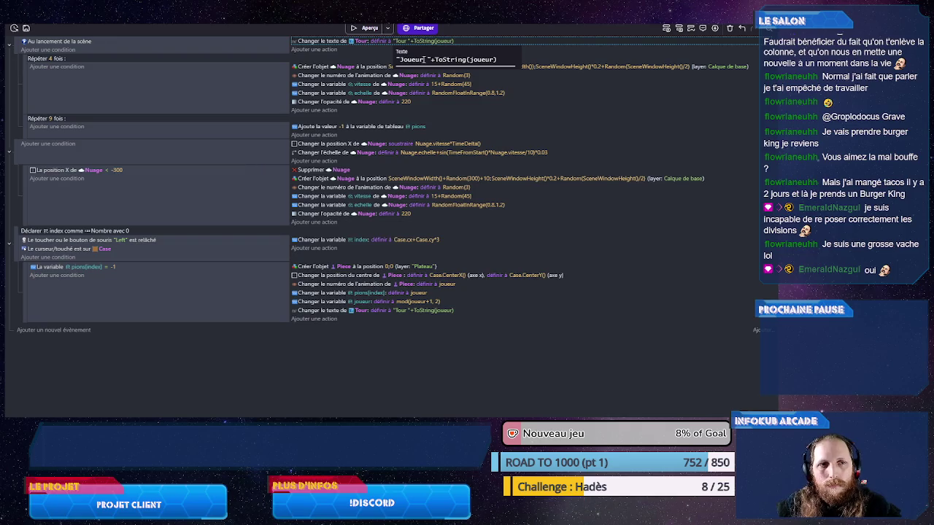
{"action": "type", "text": "+1"}
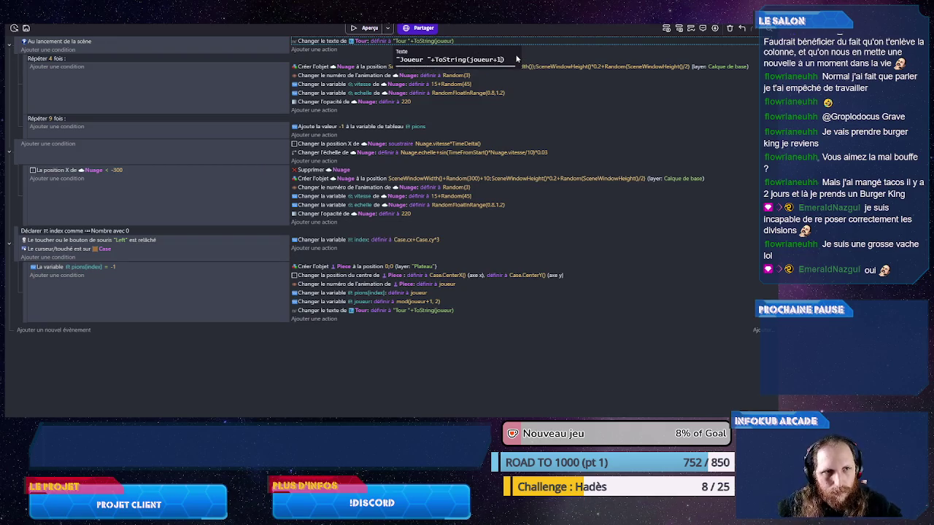
{"action": "left_click", "coordinate": [427, 333]}
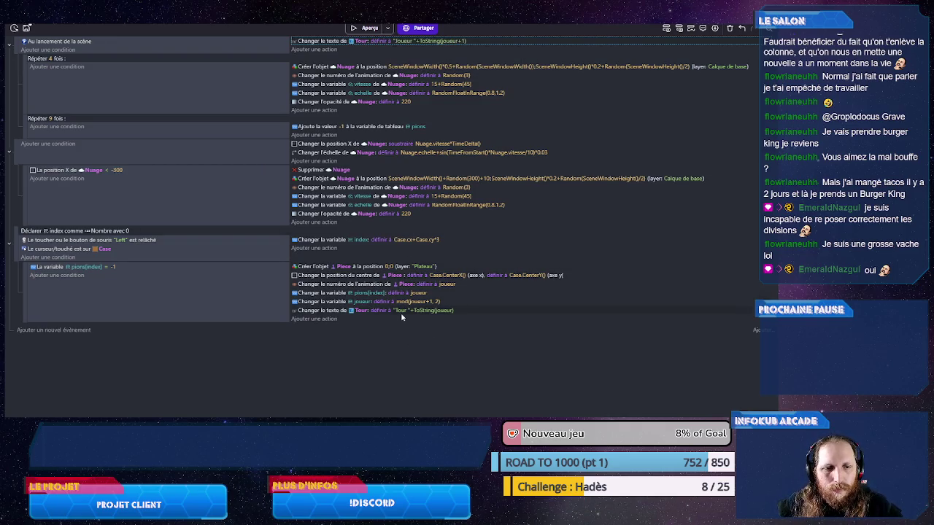
Change the second turn-label text to "Joueur "+ToString(joueur+1) and launch a preview
{"action": "left_click", "coordinate": [401, 312]}
{"action": "double_click", "coordinate": [407, 329]}
{"action": "type", "text": "Joueur"}
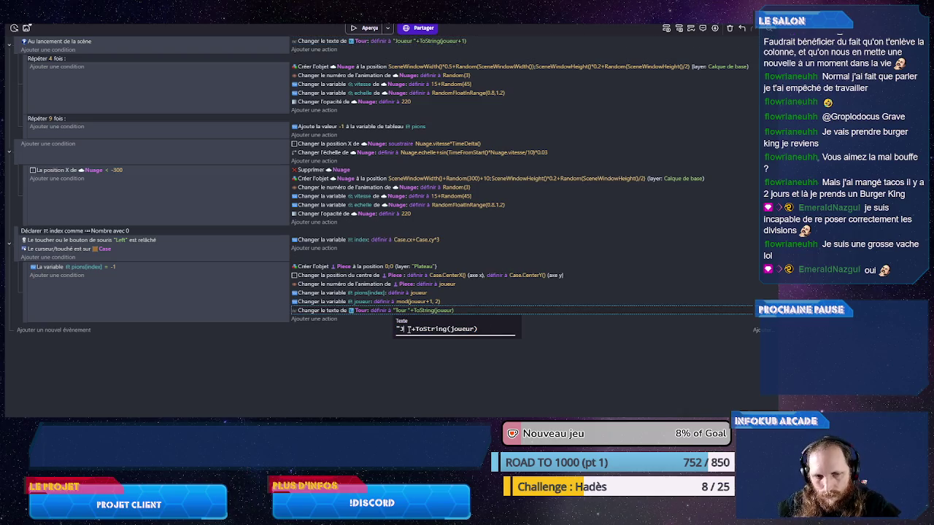
{"action": "left_click", "coordinate": [493, 329]}
{"action": "type", "text": "+1"}
{"action": "left_click", "coordinate": [348, 366]}
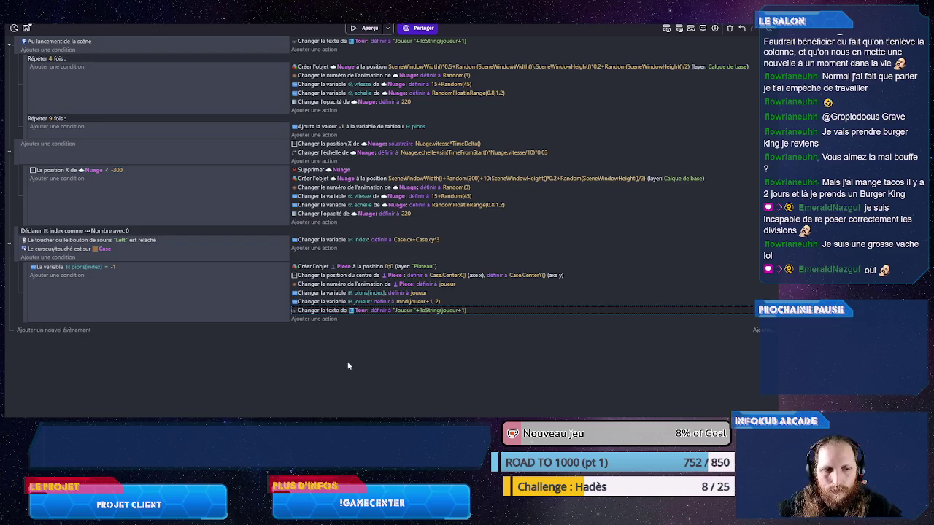
{"action": "left_click", "coordinate": [367, 29]}
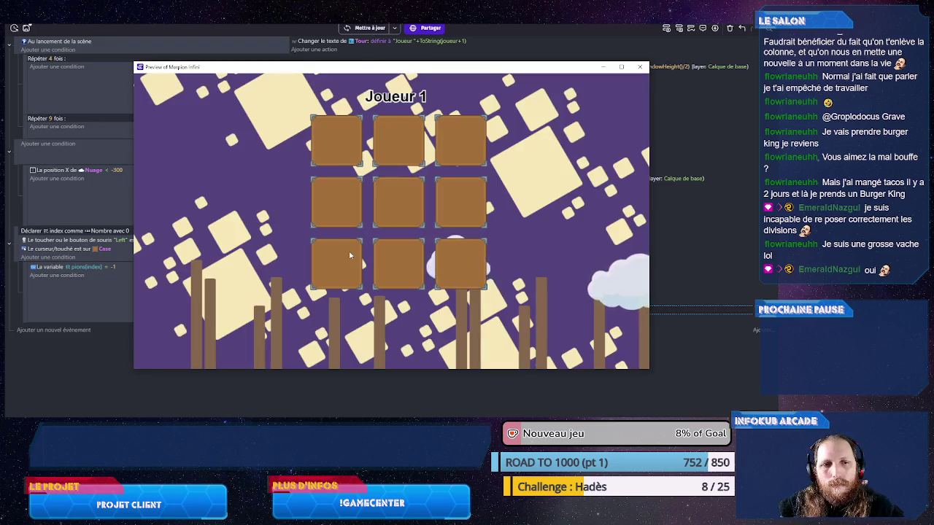
Place six alternating pieces, checking the label switches between Joueur 1 and Joueur 2, then close
{"action": "left_click", "coordinate": [336, 263]}
{"action": "left_click", "coordinate": [398, 263]}
{"action": "left_click", "coordinate": [460, 264]}
{"action": "left_click", "coordinate": [401, 200]}
{"action": "left_click", "coordinate": [460, 202]}
{"action": "left_click", "coordinate": [388, 152]}
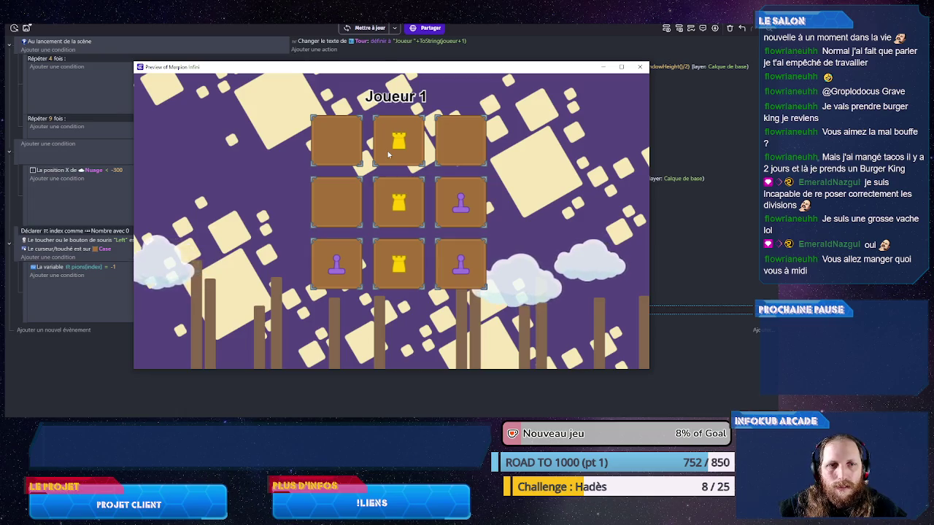
{"action": "left_click", "coordinate": [640, 66]}
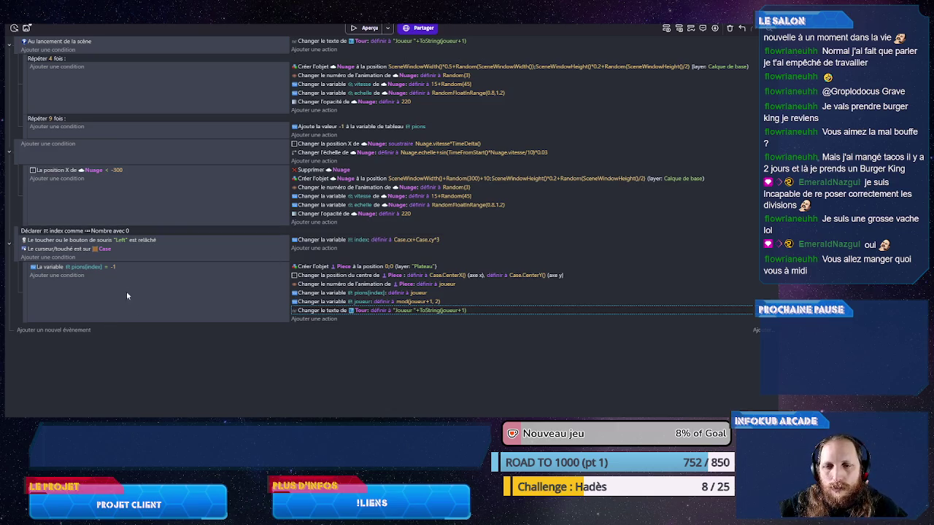
Add two empty sub-events under the pions[index] = -1 cell-click event
{"action": "right_click", "coordinate": [154, 257]}
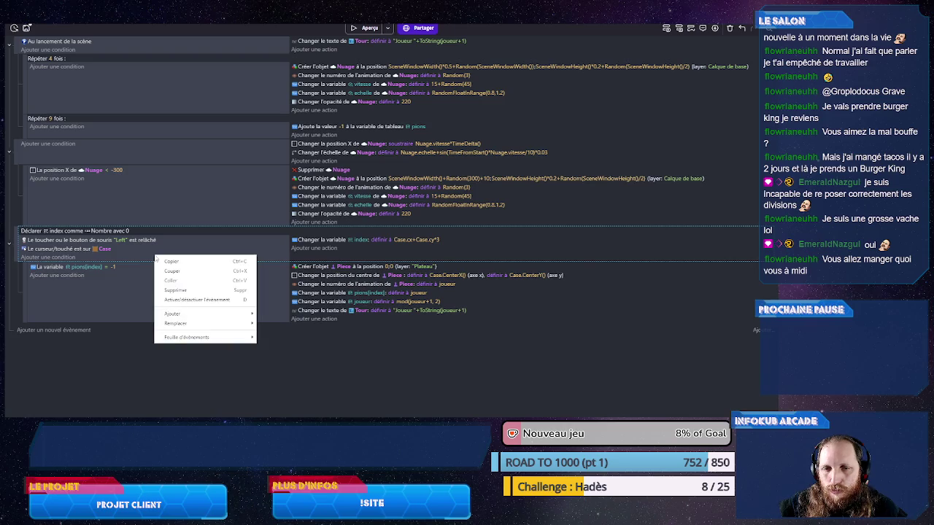
{"action": "mouse_move", "coordinate": [248, 314]}
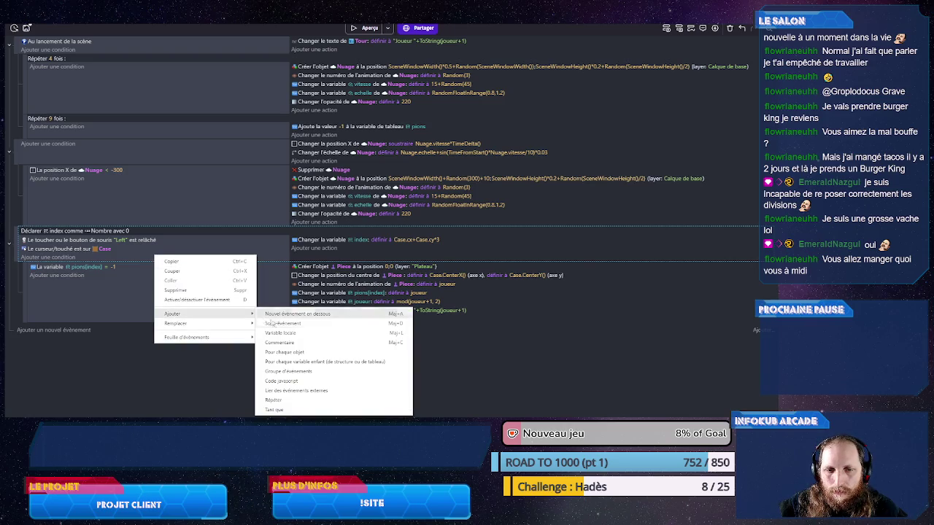
{"action": "left_click", "coordinate": [271, 324]}
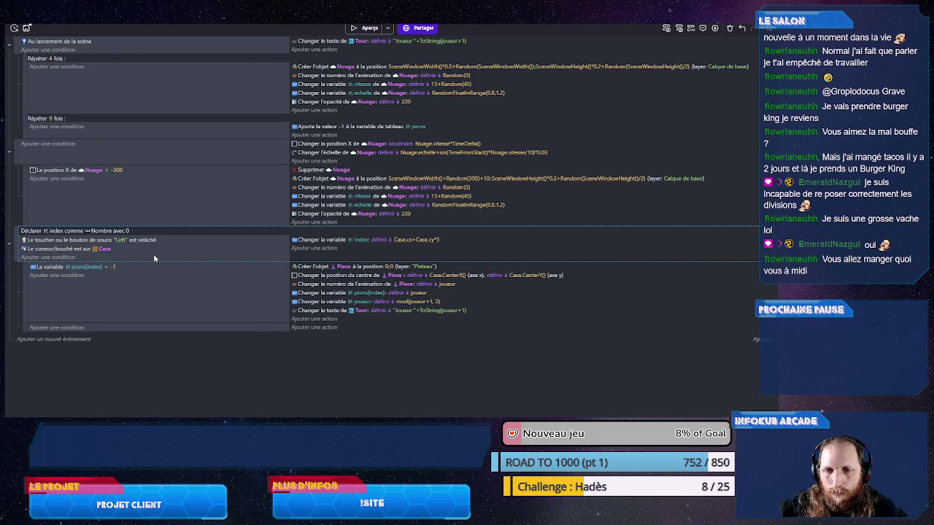
{"action": "right_click", "coordinate": [154, 256]}
{"action": "left_click", "coordinate": [270, 323]}
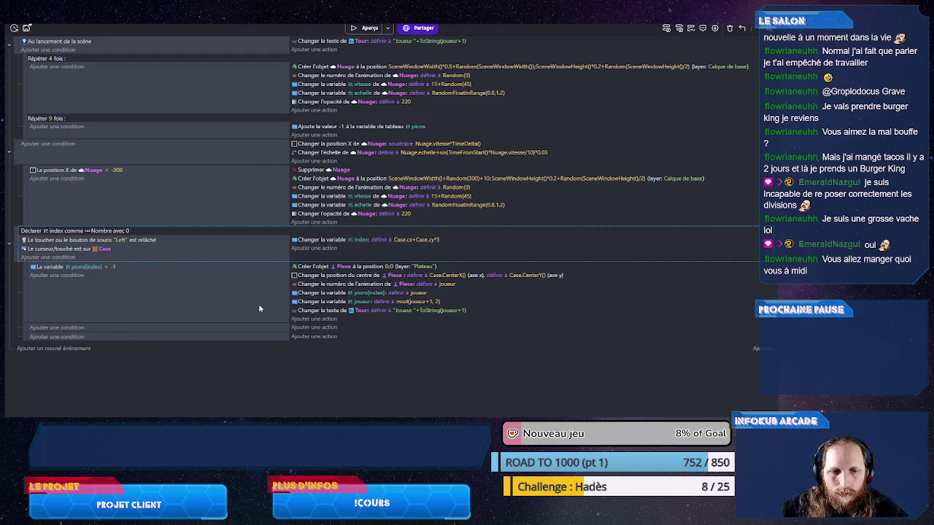
{"action": "left_click", "coordinate": [319, 303]}
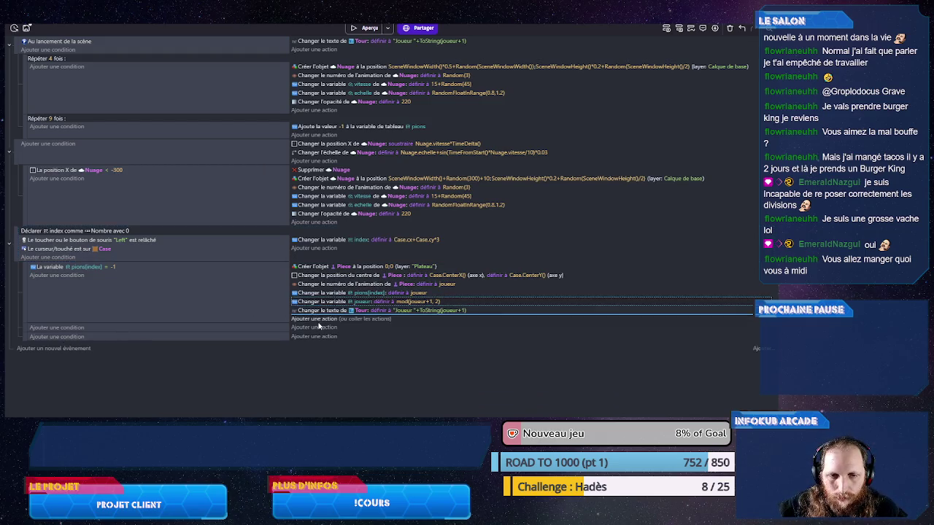
Move the joueur toggle into the second sub-event and give the first a 'Bravo Joueur ' Tour text action
{"action": "left_click_drag", "start_coordinate": [316, 334], "coordinate": [315, 338]}
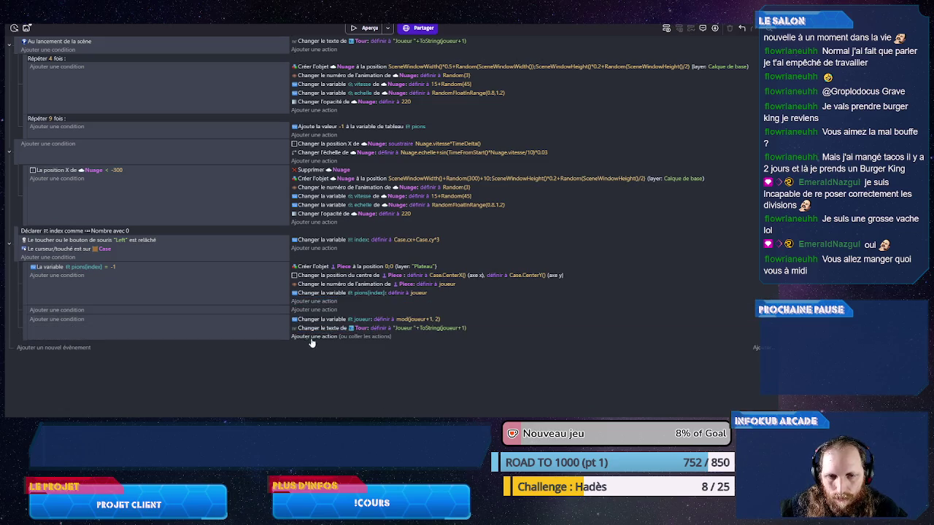
{"action": "left_click", "coordinate": [346, 312]}
{"action": "left_click", "coordinate": [413, 310]}
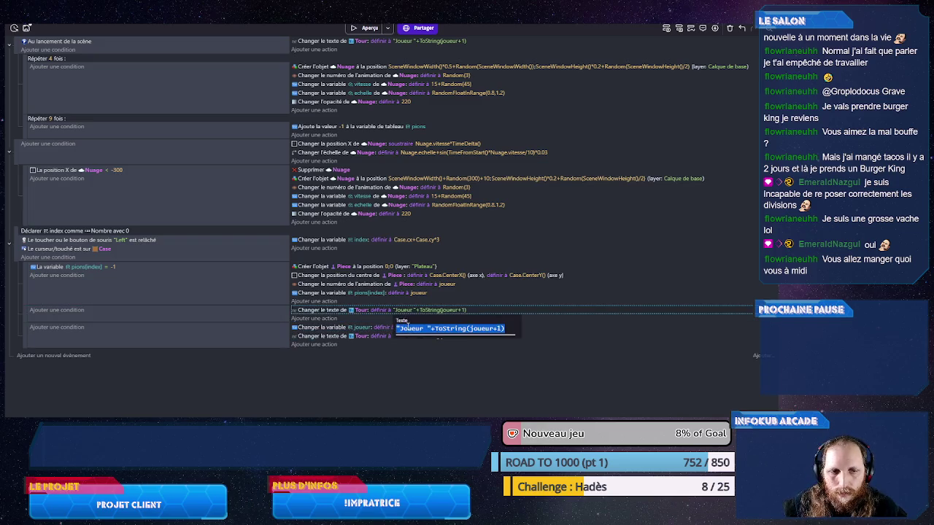
{"action": "double_click", "coordinate": [408, 328]}
{"action": "type", "text": "Bravo"}
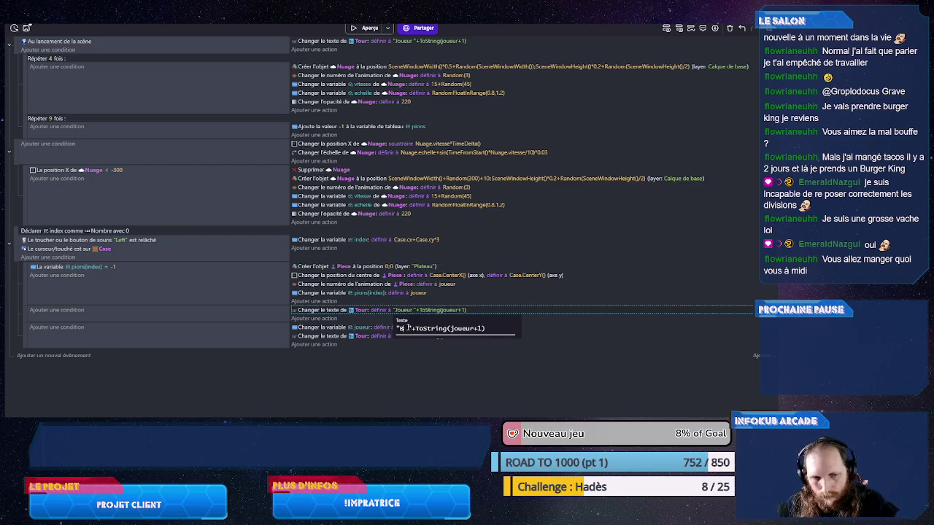
{"action": "type", "text": "a"}
{"action": "key", "text": "End"}
{"action": "type", "text": "Joueur"}
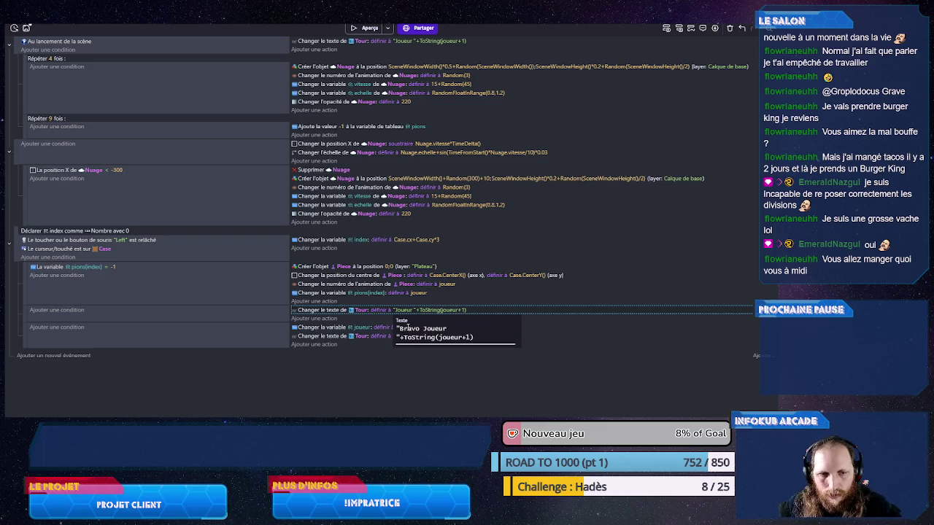
{"action": "left_click", "coordinate": [318, 390]}
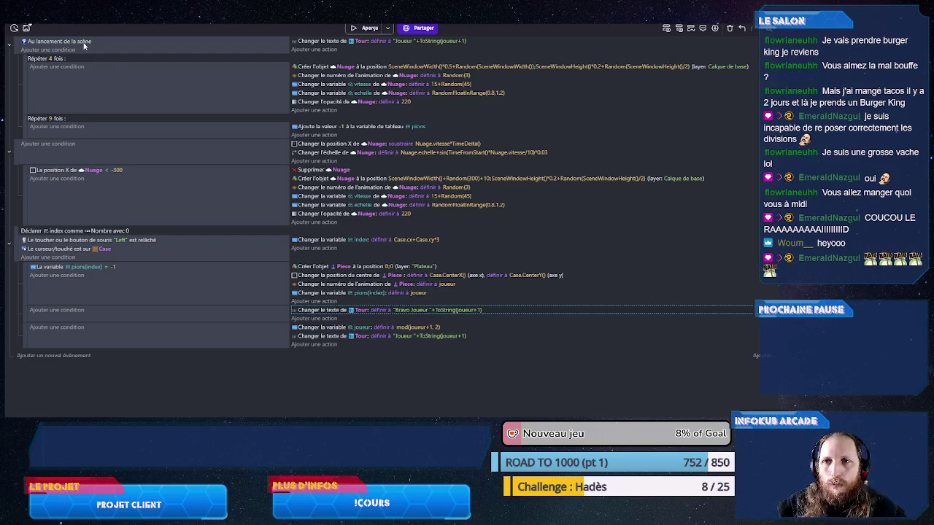
Preview the game and place pieces on the bottom-left, centre, middle-left and top-right tiles
{"action": "key", "text": "ctrl+Tab"}
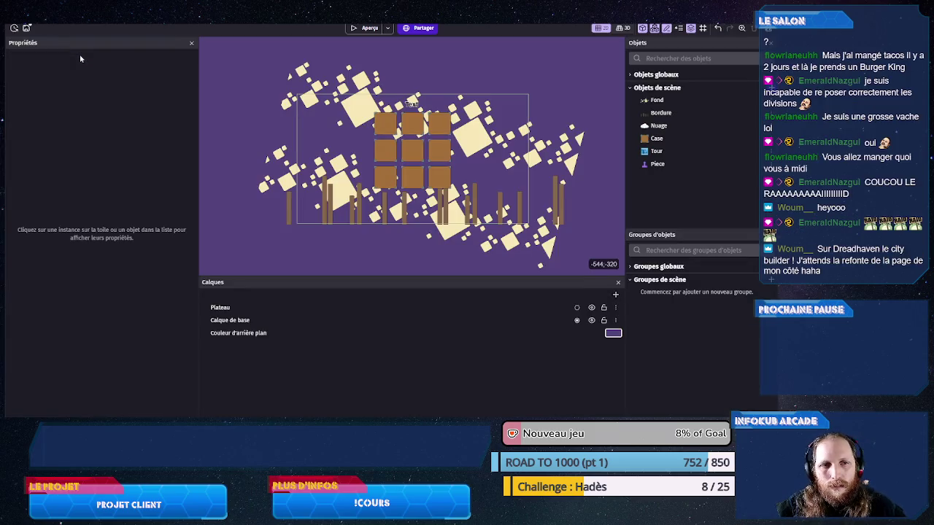
{"action": "left_click", "coordinate": [359, 30]}
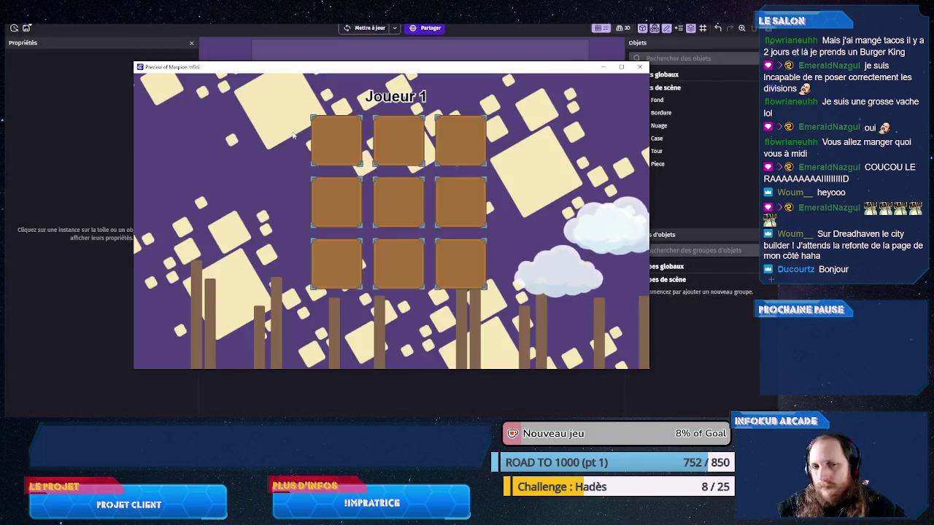
{"action": "left_click", "coordinate": [343, 259]}
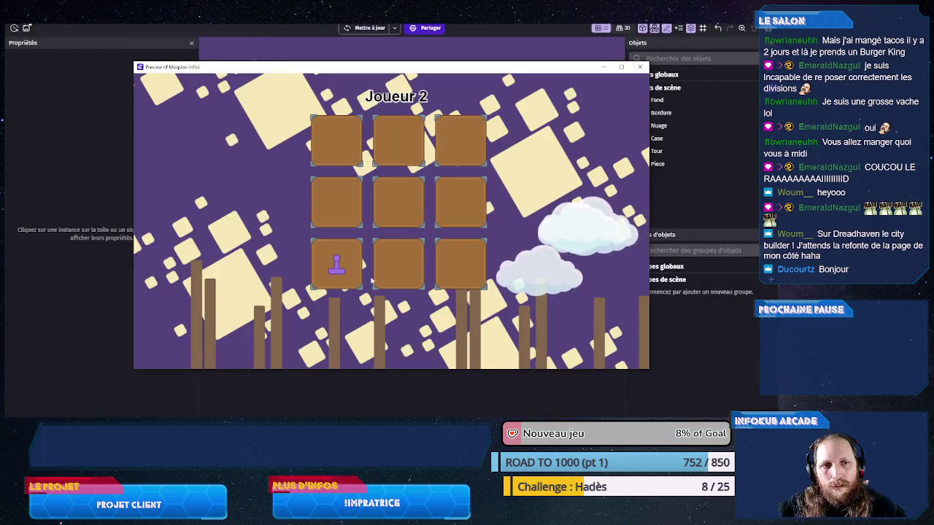
{"action": "left_click", "coordinate": [398, 200]}
{"action": "left_click", "coordinate": [337, 206]}
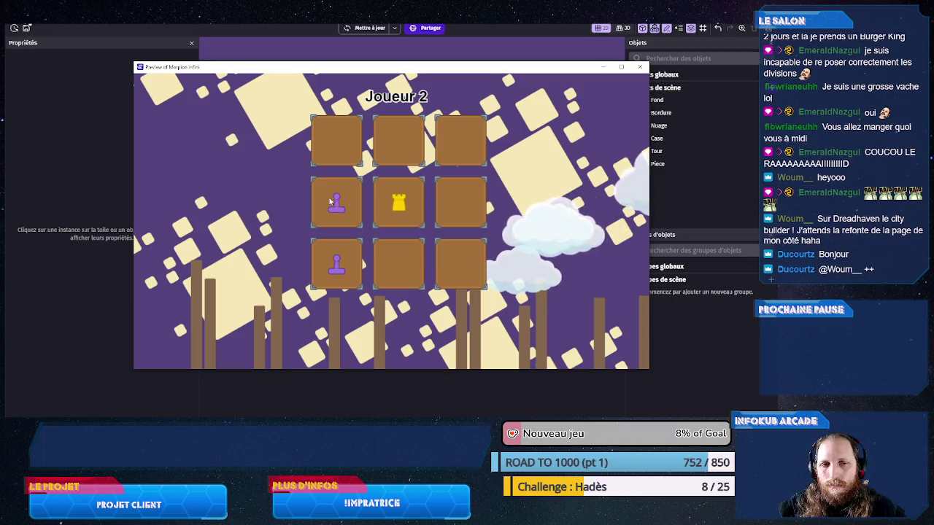
{"action": "left_click", "coordinate": [459, 141]}
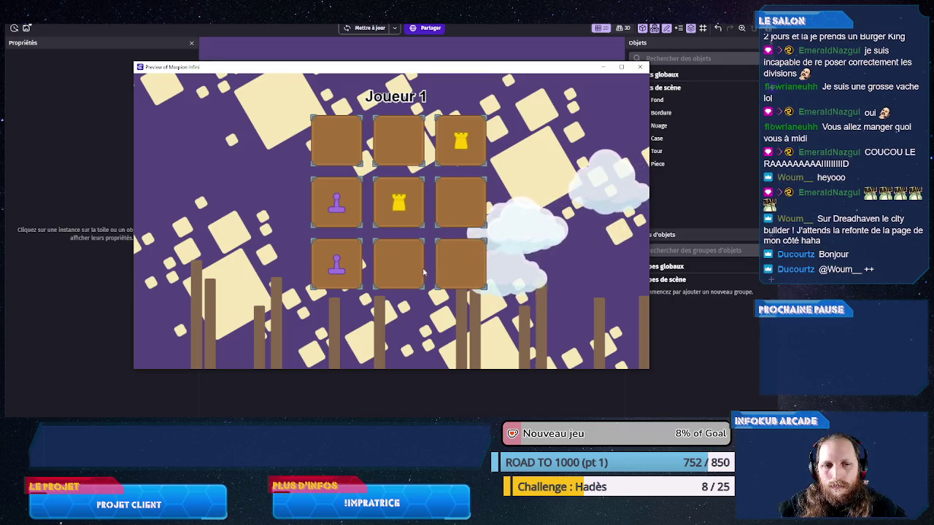
Fill the remaining five tiles with alternating pieces, then close the preview
{"action": "left_click", "coordinate": [458, 262]}
{"action": "left_click", "coordinate": [405, 270]}
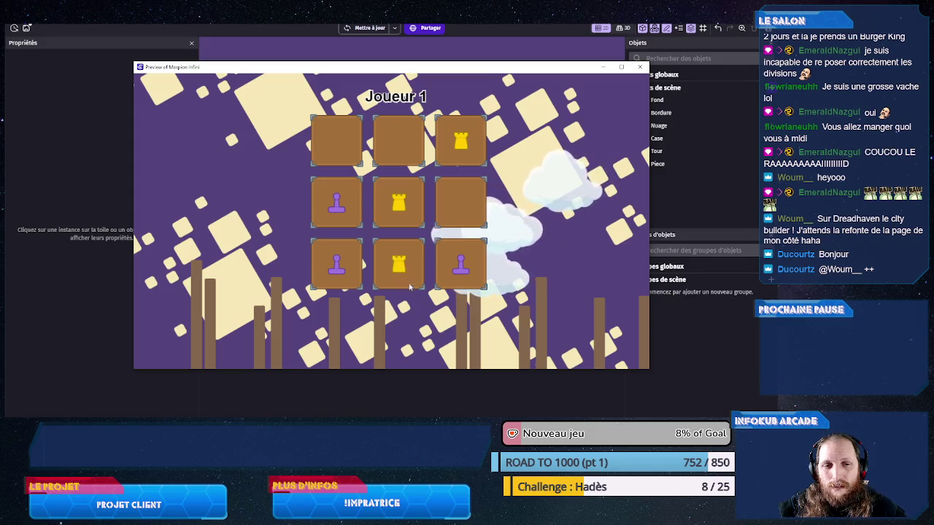
{"action": "left_click", "coordinate": [459, 202]}
{"action": "left_click", "coordinate": [336, 140]}
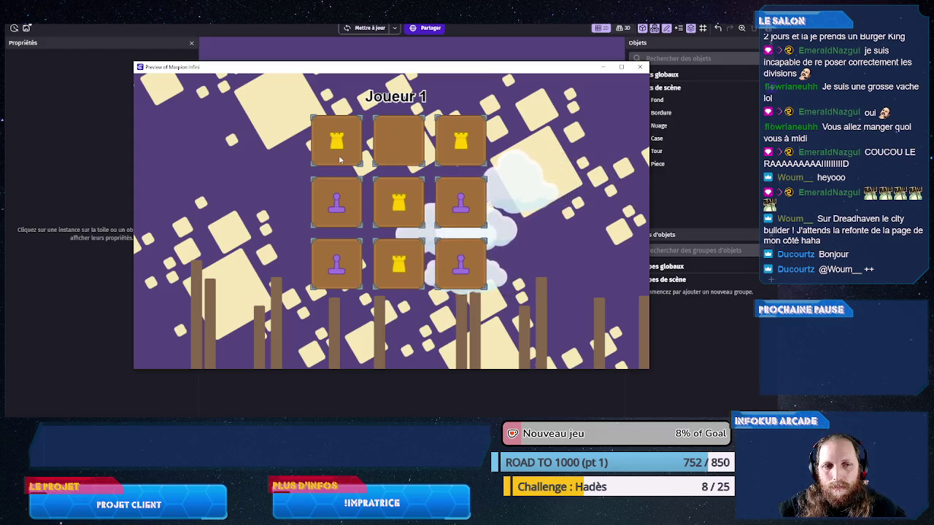
{"action": "left_click", "coordinate": [398, 140]}
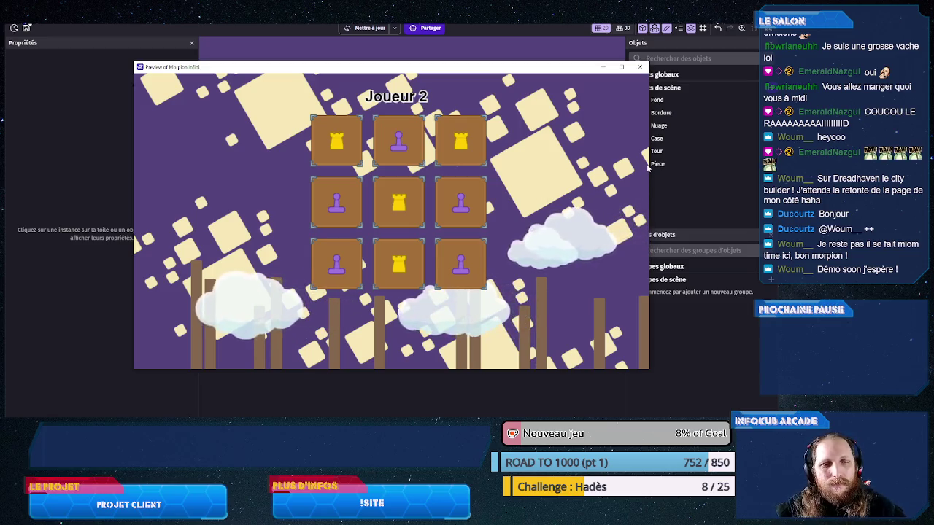
{"action": "left_click", "coordinate": [645, 67]}
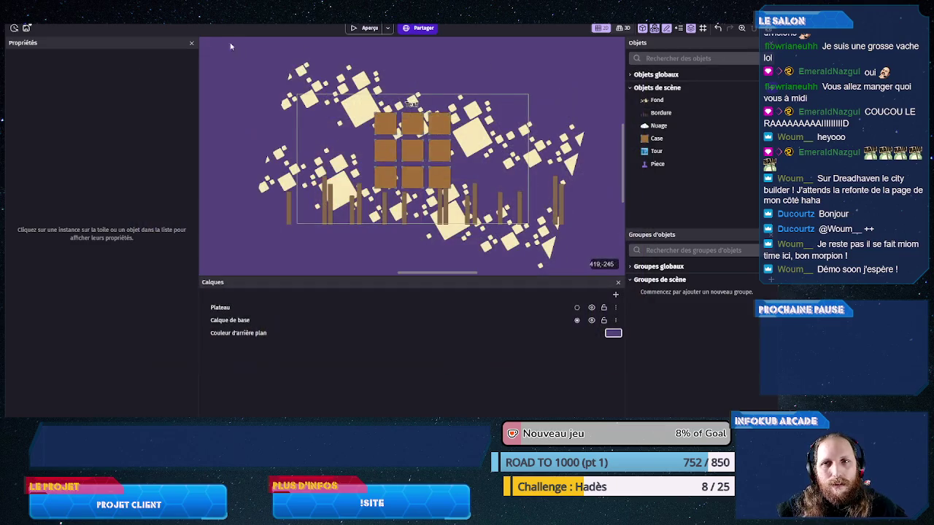
Add a Booléen local variable named gagnant, defaulting to false, to the click event
{"action": "left_click", "coordinate": [237, 45]}
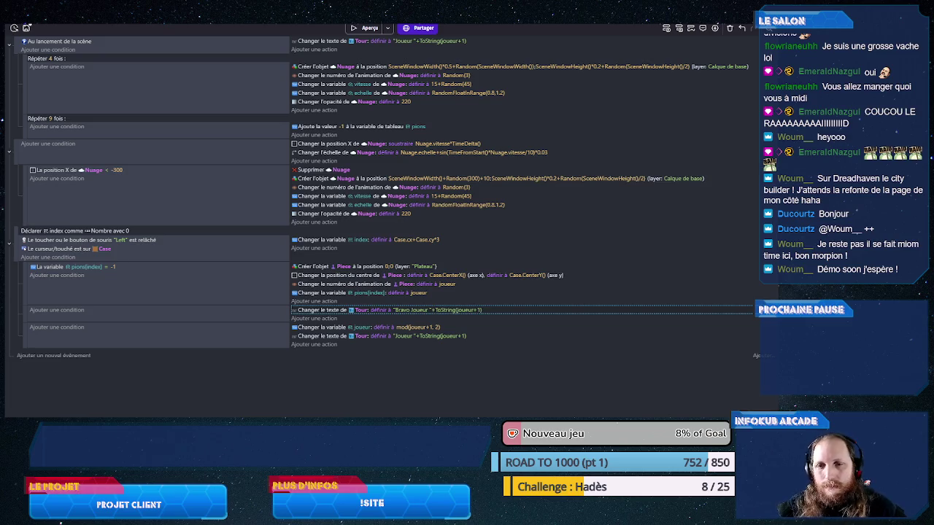
{"action": "left_click", "coordinate": [177, 233]}
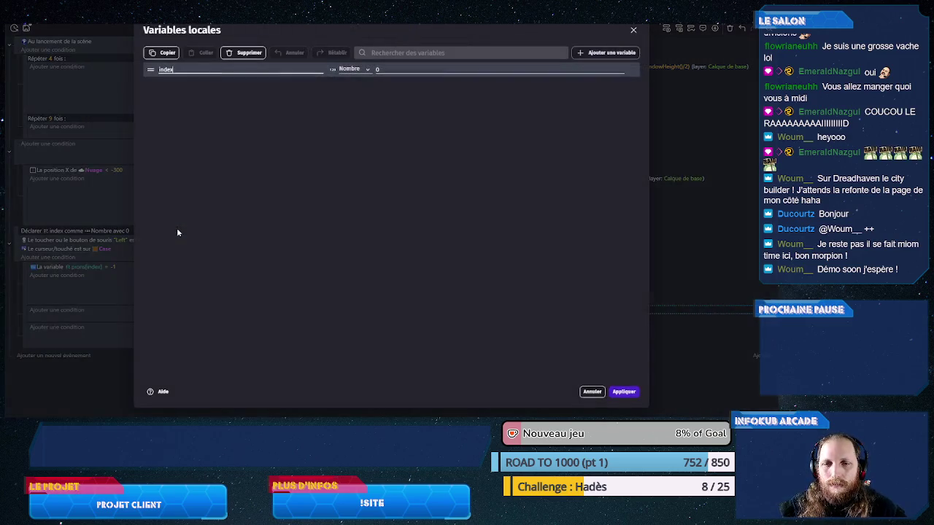
{"action": "left_click", "coordinate": [591, 53]}
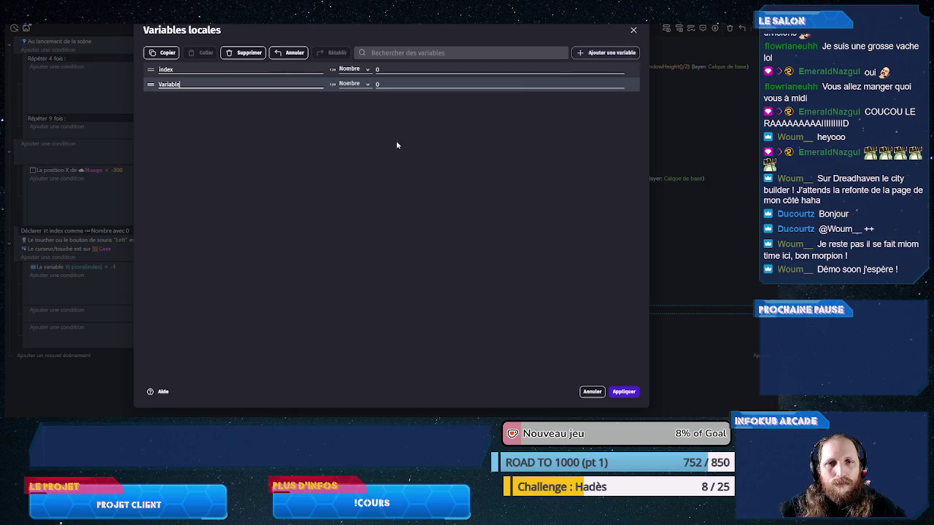
{"action": "double_click", "coordinate": [188, 86]}
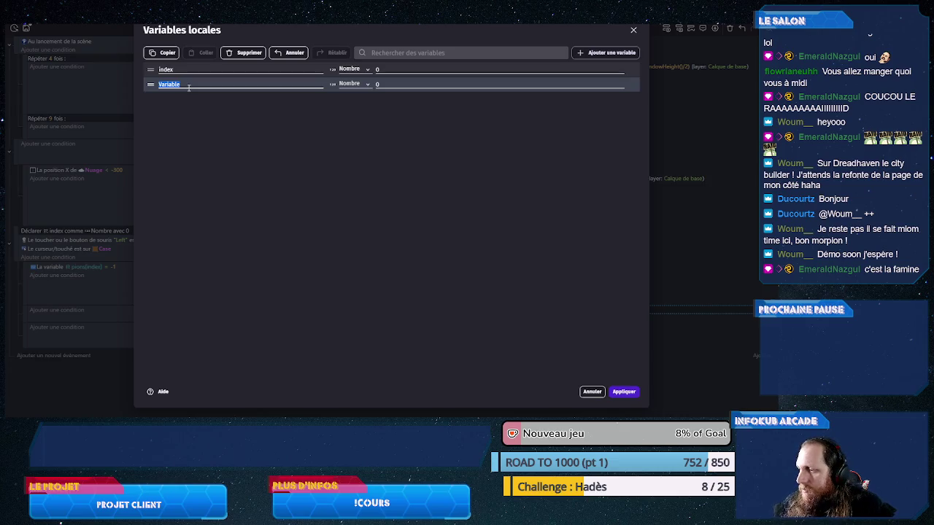
{"action": "key", "text": "BackSpace"}
{"action": "type", "text": "gagnant"}
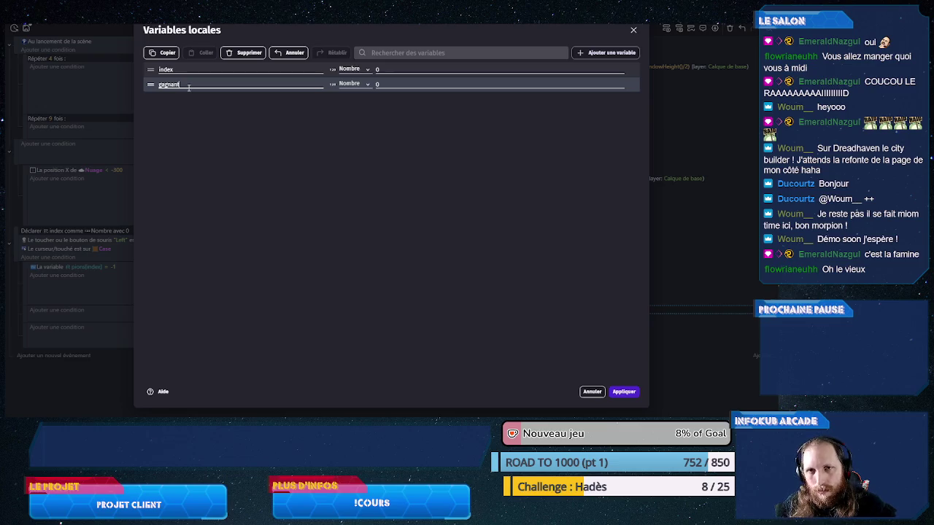
{"action": "left_click", "coordinate": [367, 85]}
{"action": "left_click", "coordinate": [358, 105]}
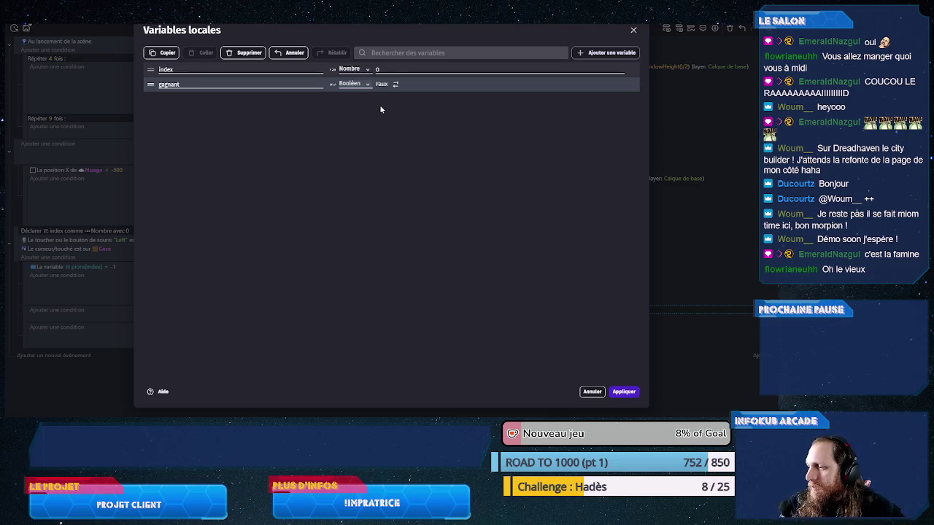
{"action": "left_click", "coordinate": [624, 391]}
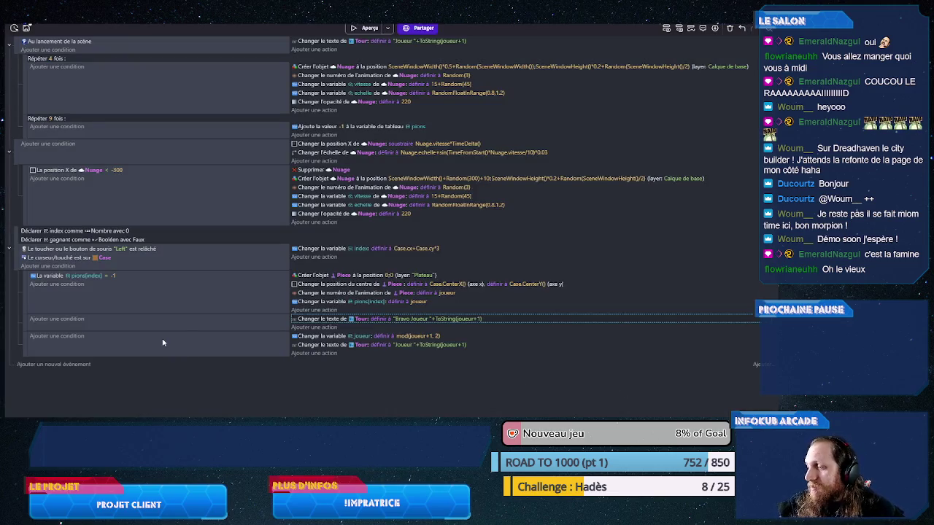
Add a 'Valeur de la variable' condition gagnant = Vrai to the Bravo Joueur sub-event
{"action": "left_click", "coordinate": [56, 319]}
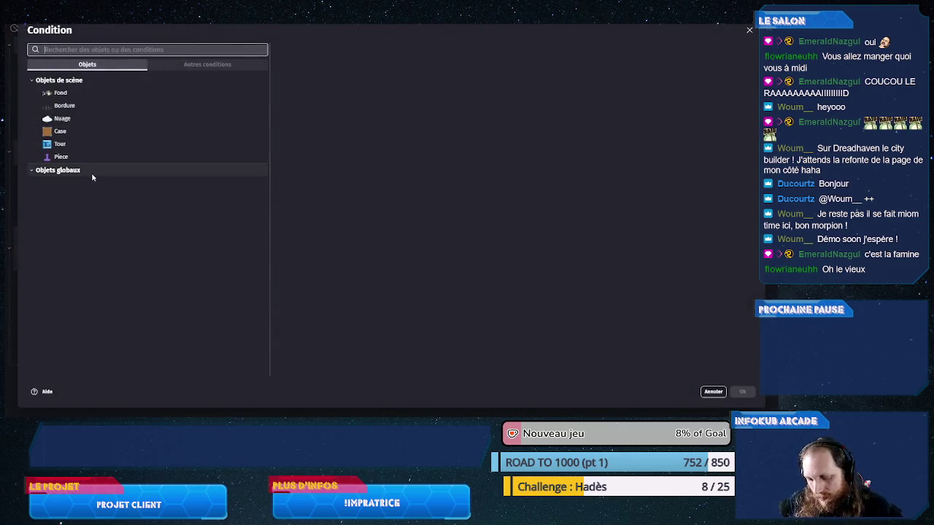
{"action": "type", "text": "var"}
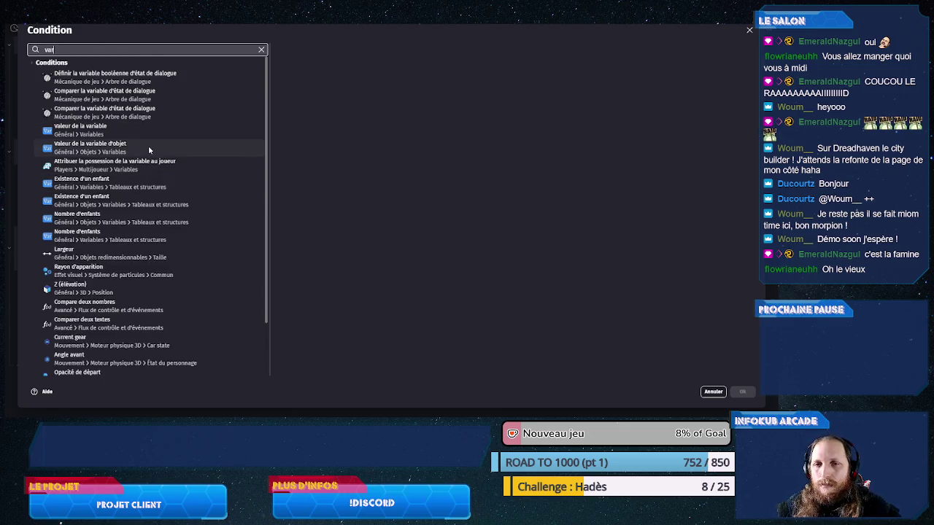
{"action": "left_click", "coordinate": [150, 131]}
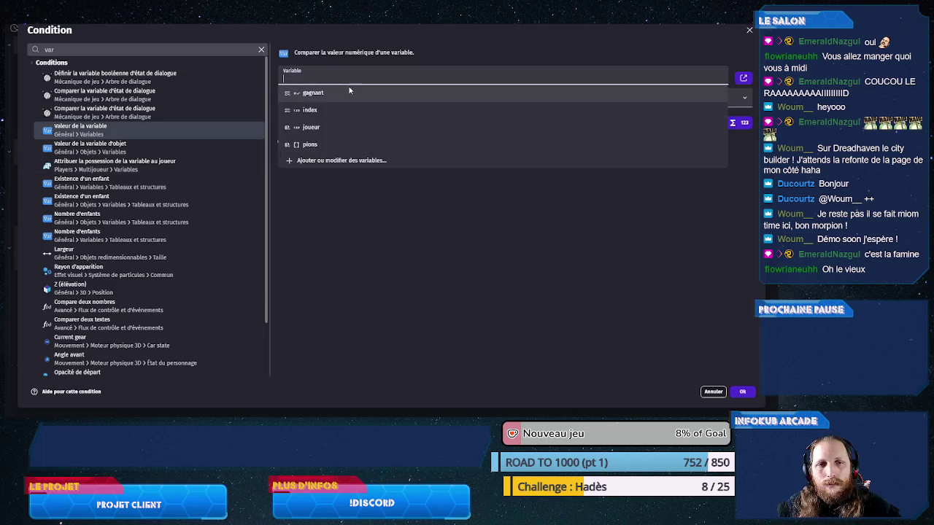
{"action": "left_click", "coordinate": [321, 93]}
{"action": "left_click", "coordinate": [725, 97]}
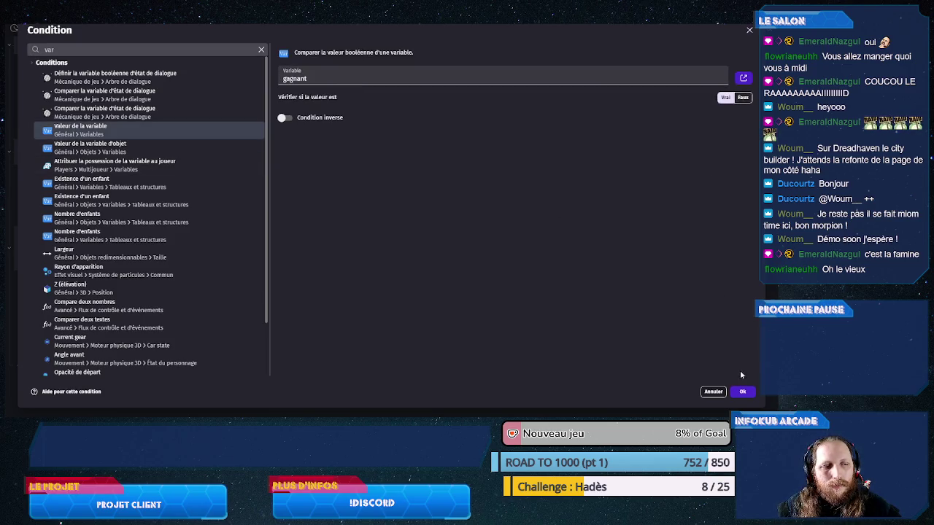
{"action": "left_click", "coordinate": [742, 392]}
Copy that condition to the turn-switch sub-event as gagnant = Faux and save the project
{"action": "left_click", "coordinate": [47, 321]}
{"action": "key", "text": "ctrl+c"}
{"action": "key", "text": "ctrl+v"}
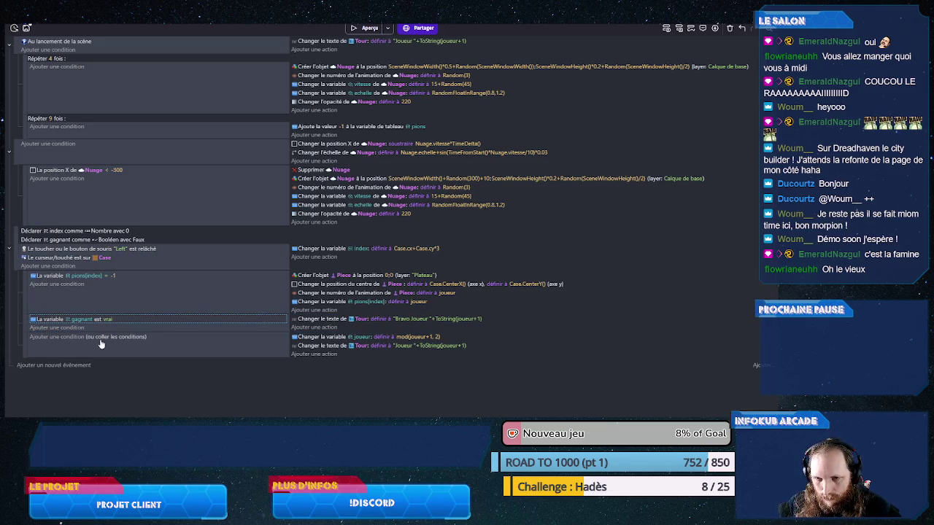
{"action": "left_click", "coordinate": [108, 337]}
{"action": "left_click", "coordinate": [191, 355]}
{"action": "left_click", "coordinate": [193, 392]}
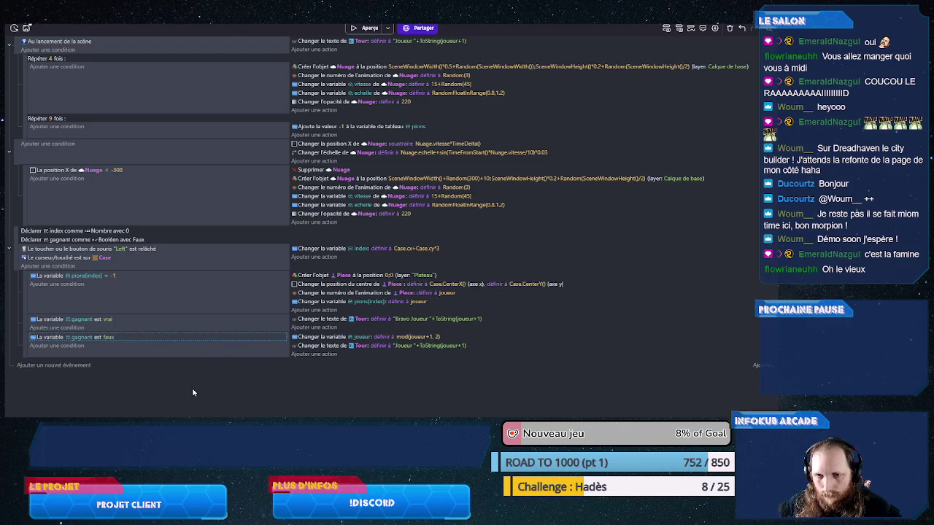
{"action": "key", "text": "ctrl+s"}
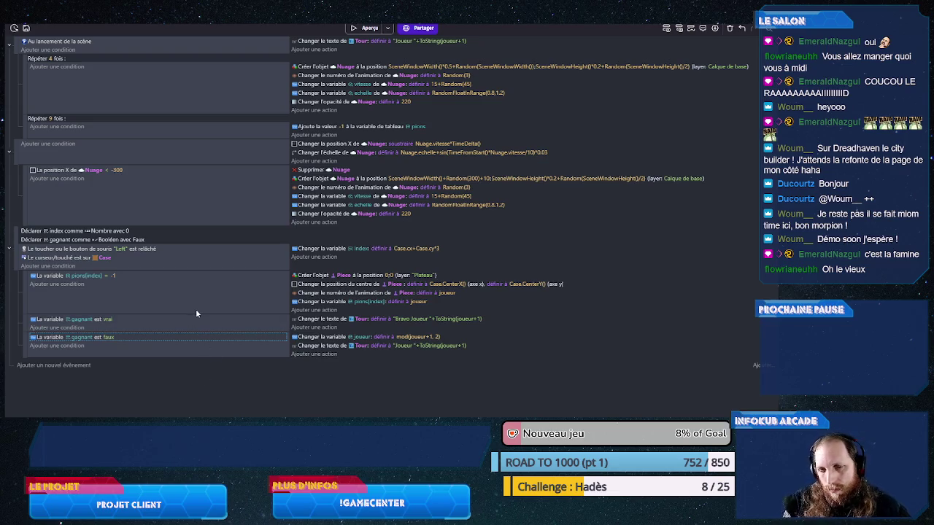
{"action": "key", "text": "ctrl+Tab"}
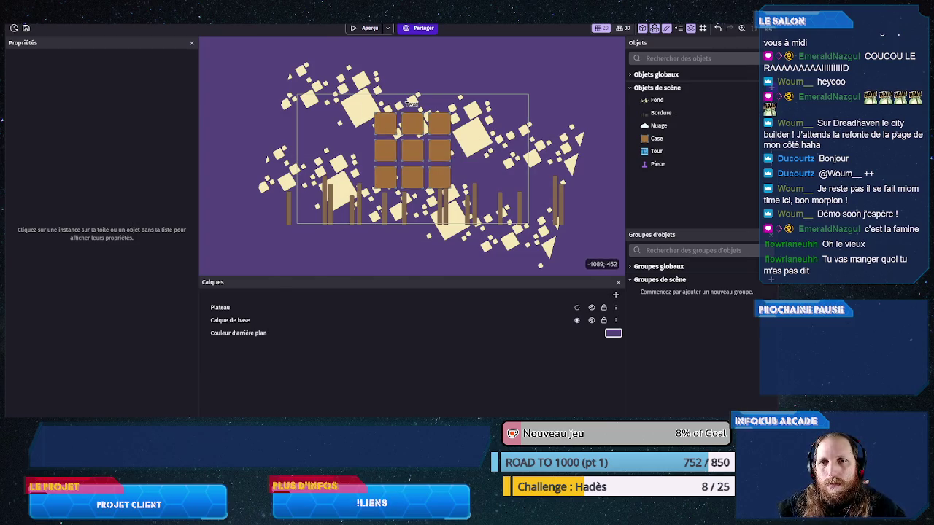
{"action": "key", "text": "ctrl+Tab"}
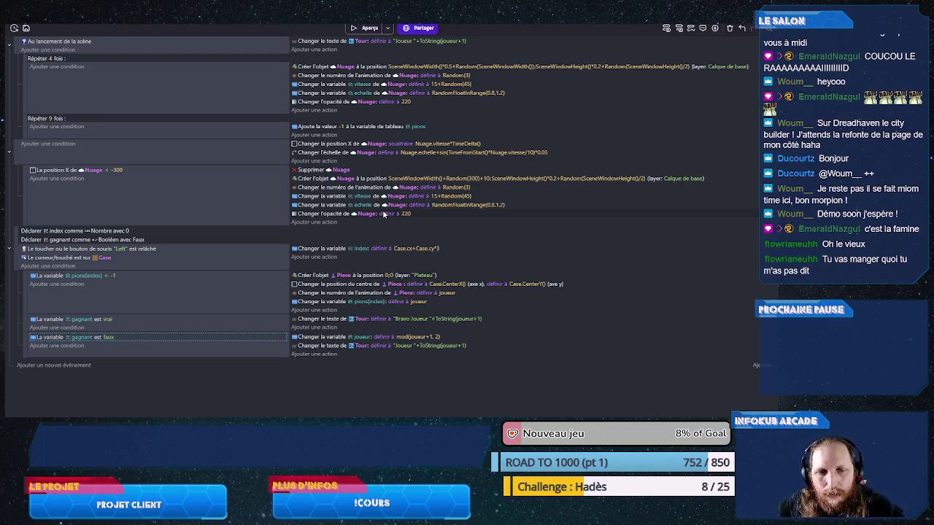
Add a Nombre local variable named curseur, starting at 0, to the click event
{"action": "left_click", "coordinate": [217, 306]}
{"action": "right_click", "coordinate": [217, 305]}
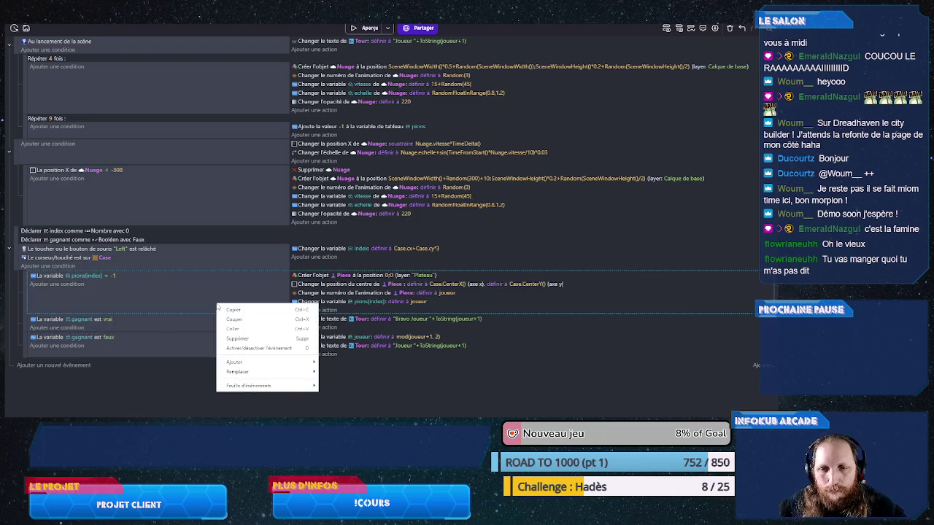
{"action": "left_click", "coordinate": [170, 241]}
{"action": "left_click", "coordinate": [168, 235]}
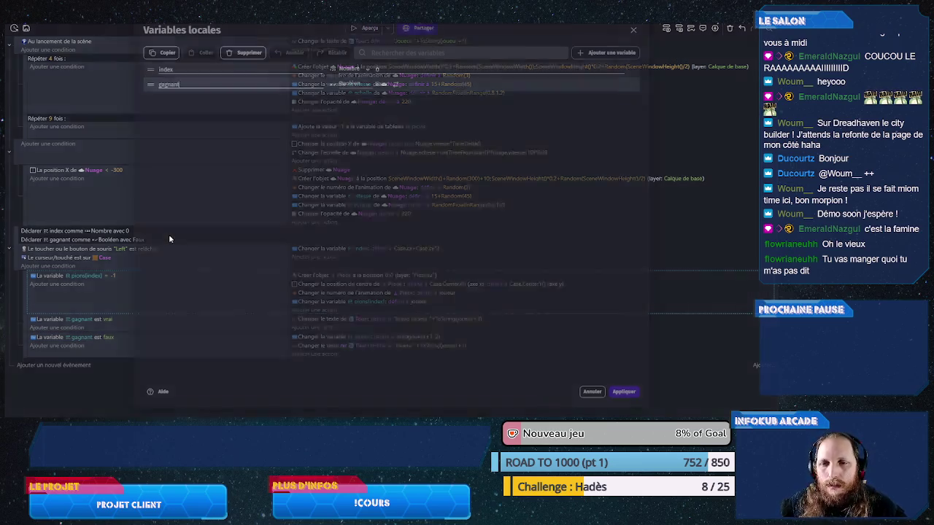
{"action": "left_click", "coordinate": [594, 55]}
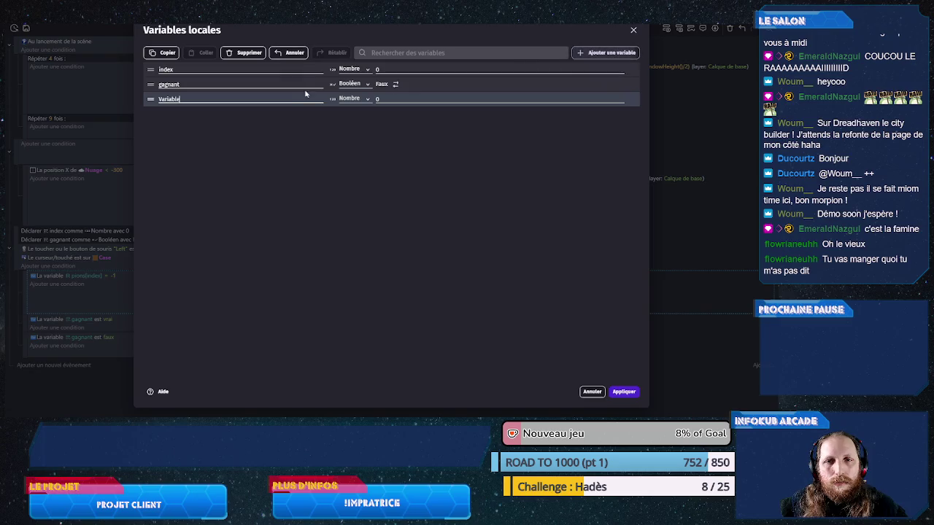
{"action": "double_click", "coordinate": [188, 100]}
{"action": "type", "text": "curseur"}
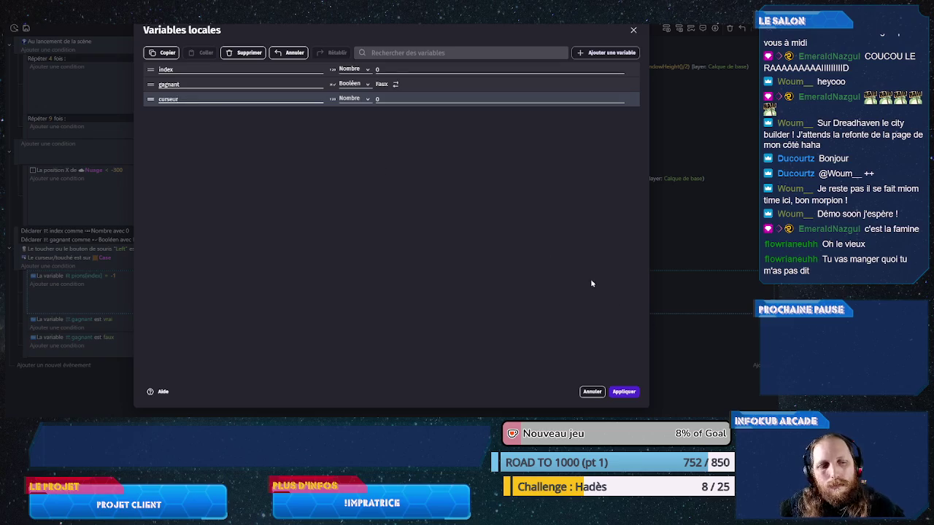
{"action": "left_click", "coordinate": [622, 392]}
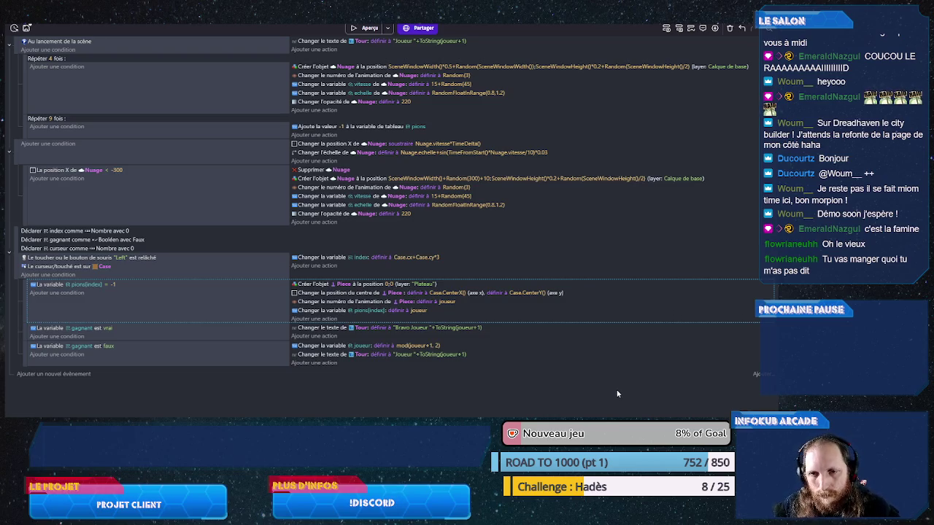
Insert a Répéter event with a count of 3 above the Bravo Joueur sub-event
{"action": "right_click", "coordinate": [187, 315]}
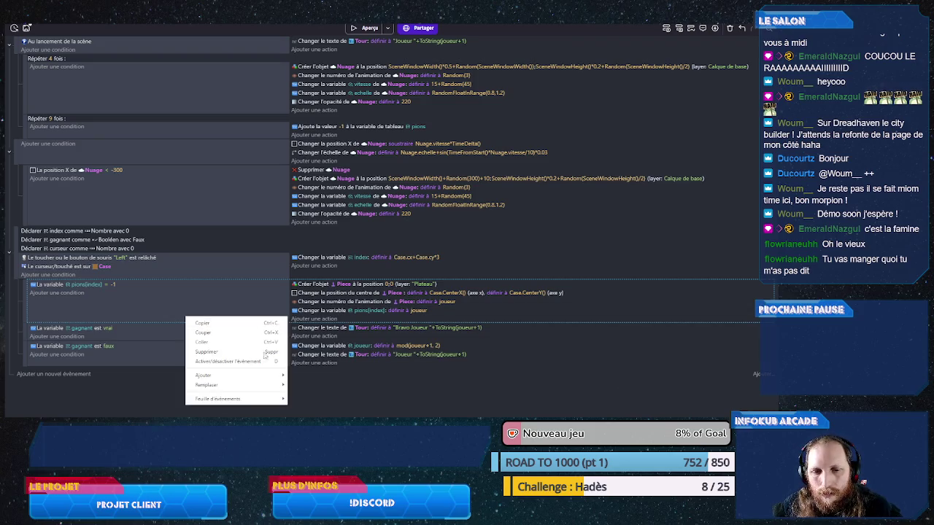
{"action": "mouse_move", "coordinate": [267, 374]}
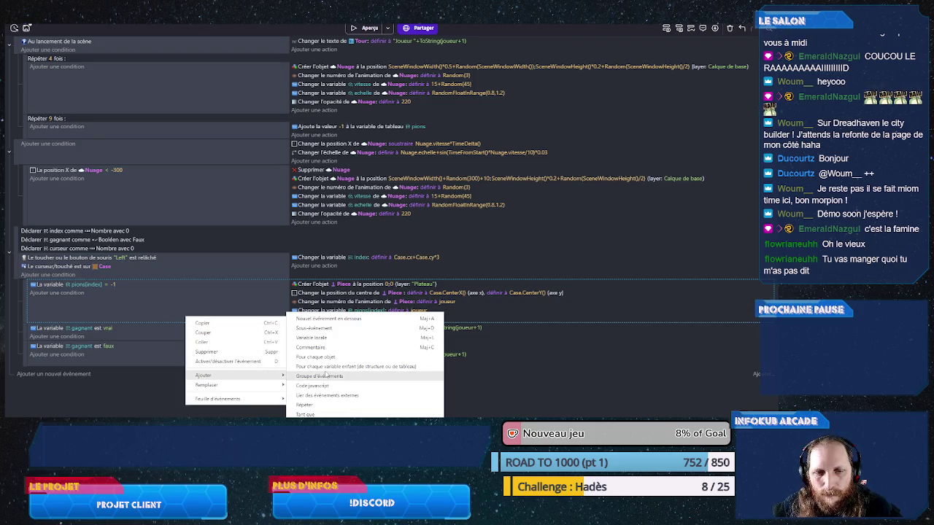
{"action": "left_click", "coordinate": [316, 407]}
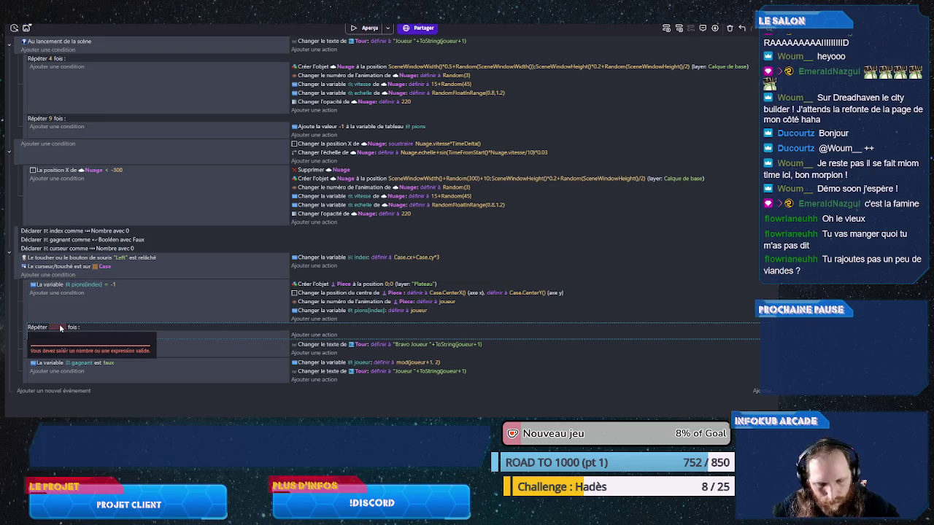
{"action": "type", "text": "3"}
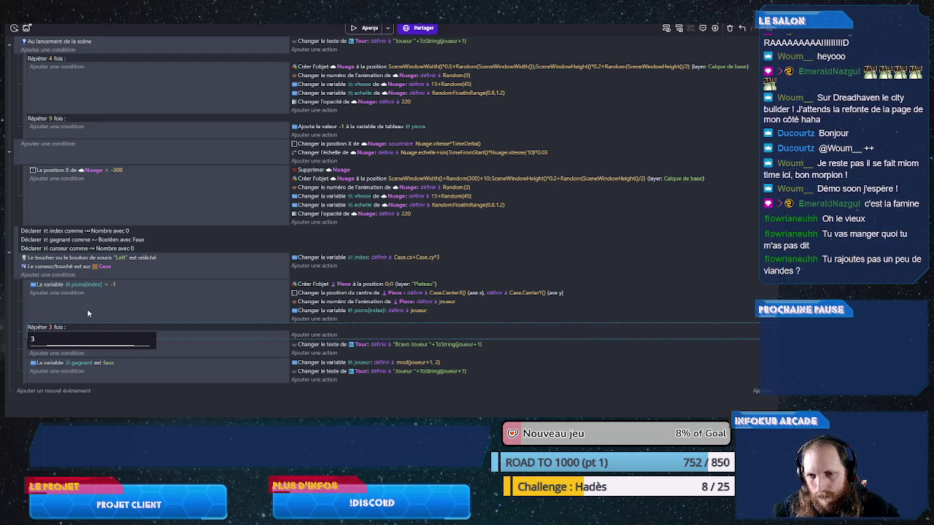
{"action": "left_click", "coordinate": [87, 308]}
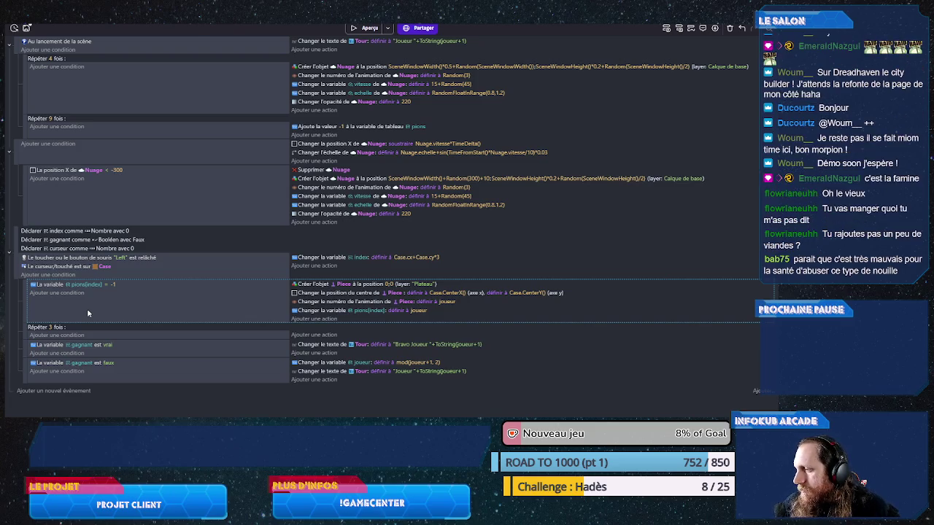
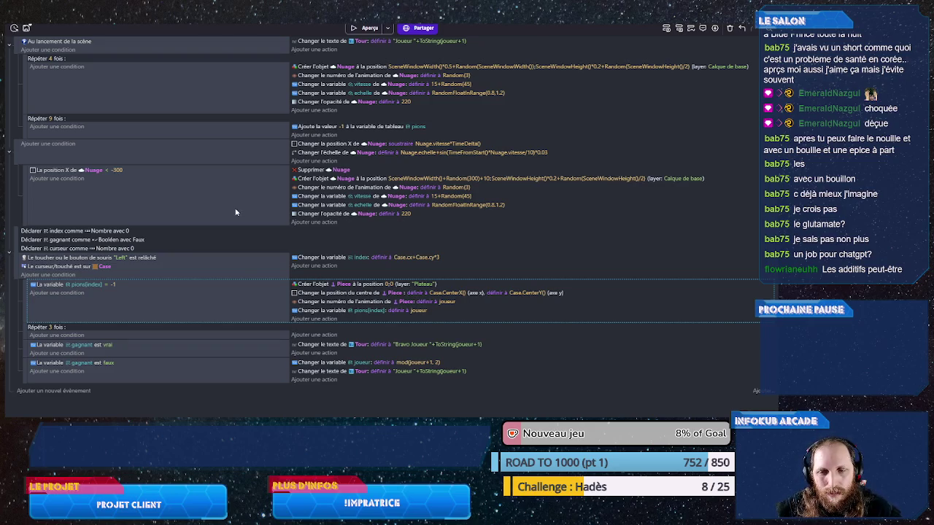
Add an empty sub-event under the Répéter 3 fois loop and select the pions[index] = -1 condition
{"action": "right_click", "coordinate": [218, 339]}
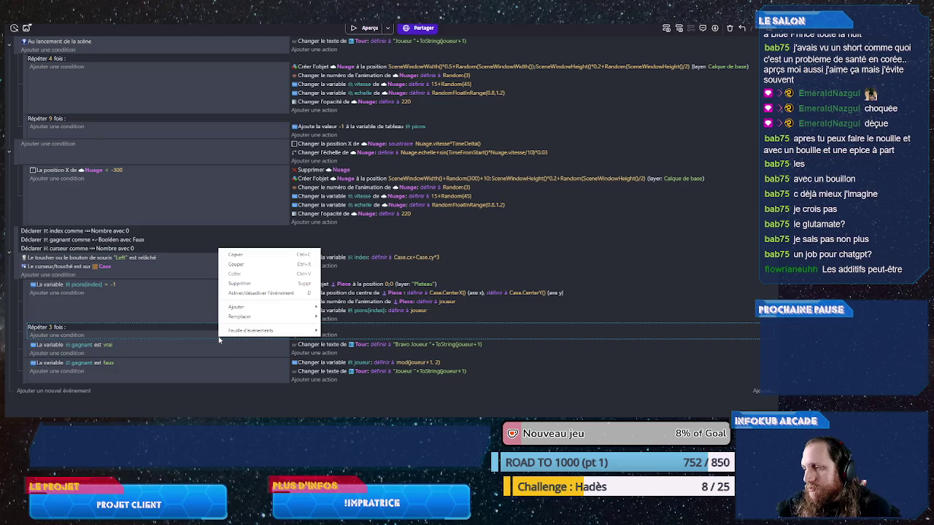
{"action": "mouse_move", "coordinate": [308, 311]}
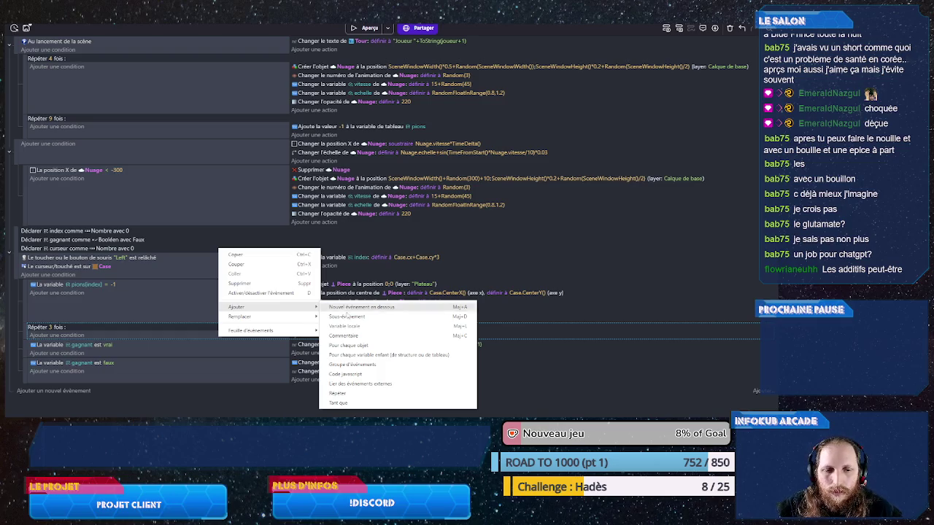
{"action": "left_click", "coordinate": [367, 321]}
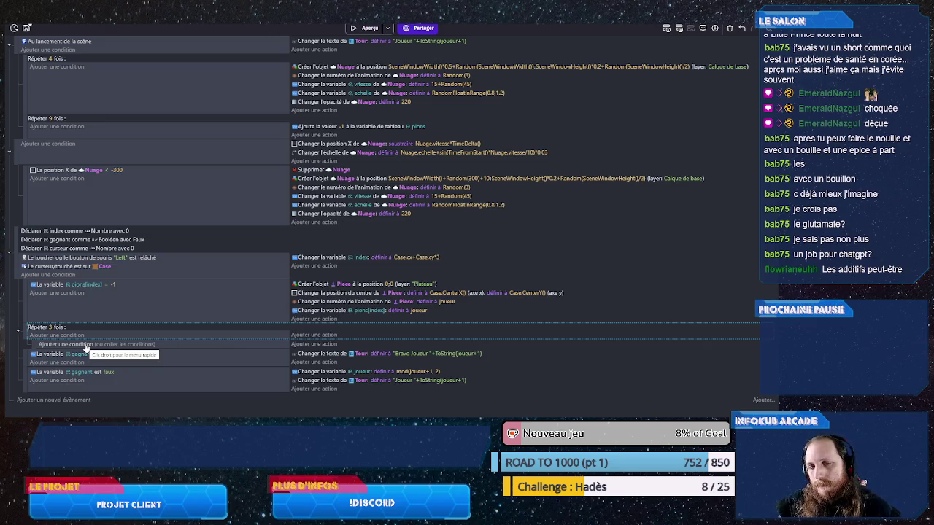
{"action": "left_click", "coordinate": [51, 286]}
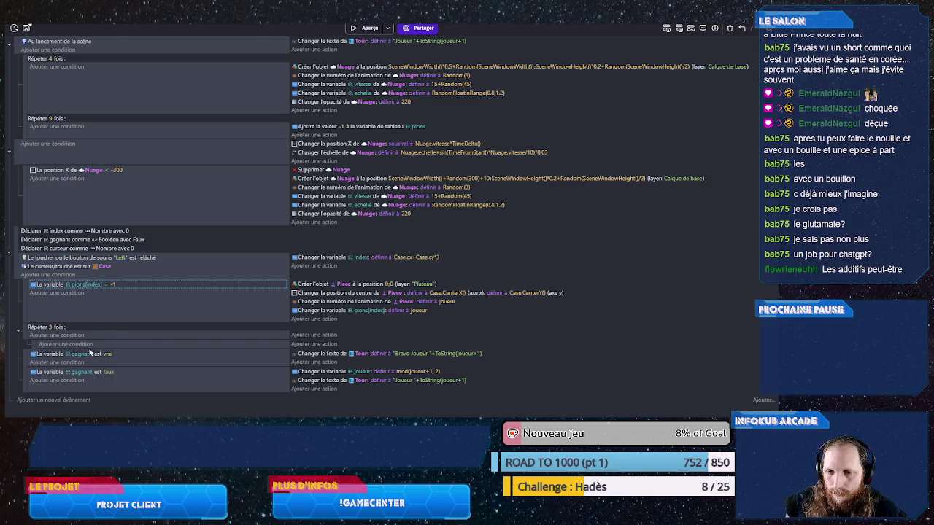
Paste copies of the pions = -1 condition into the sub-event and rewrite their indexes
{"action": "key", "text": "ctrl+v"}
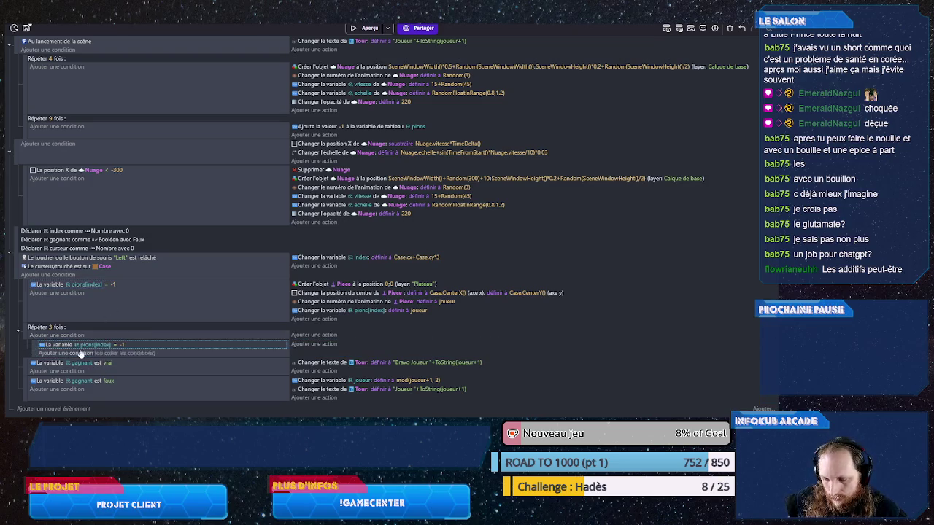
{"action": "key", "text": "ctrl+v"}
{"action": "key", "text": "ctrl+v"}
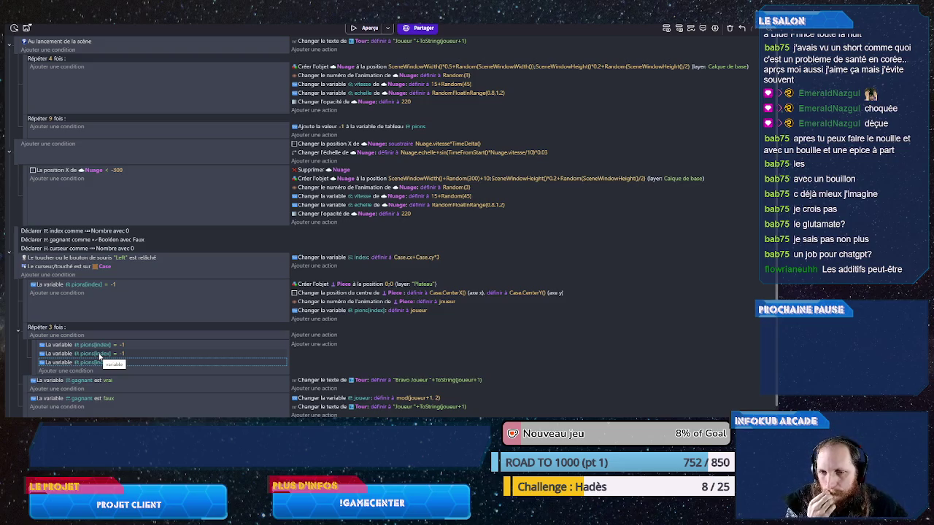
{"action": "left_click", "coordinate": [101, 361]}
{"action": "double_click", "coordinate": [105, 363]}
{"action": "type", "text": "cursor"}
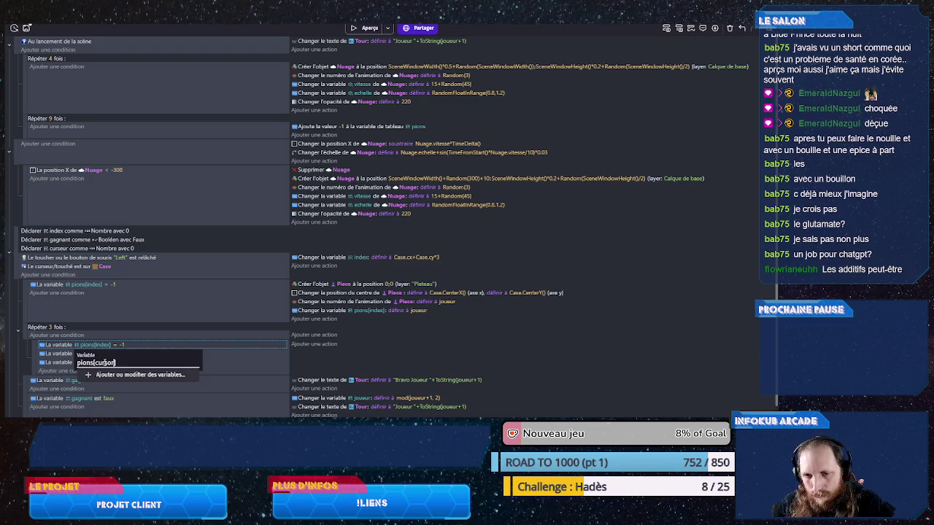
{"action": "type", "text": "+1"}
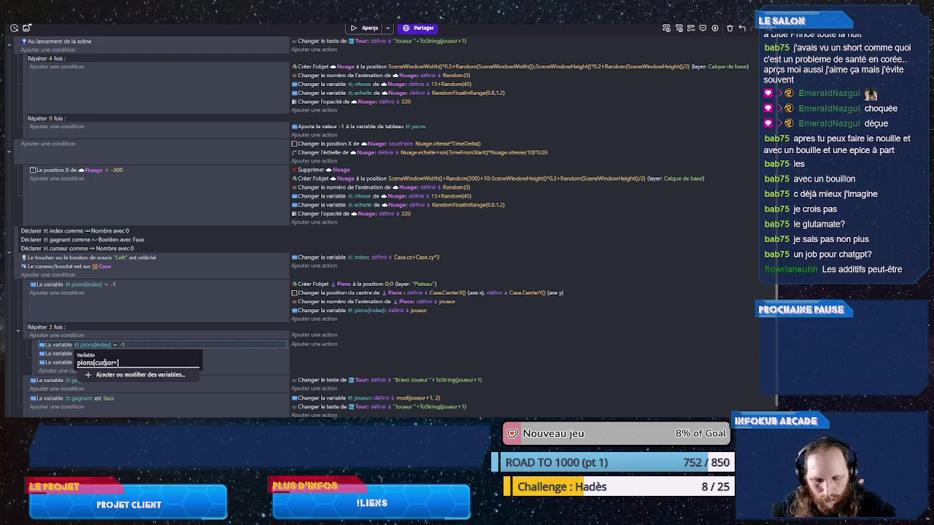
{"action": "key", "text": "Return"}
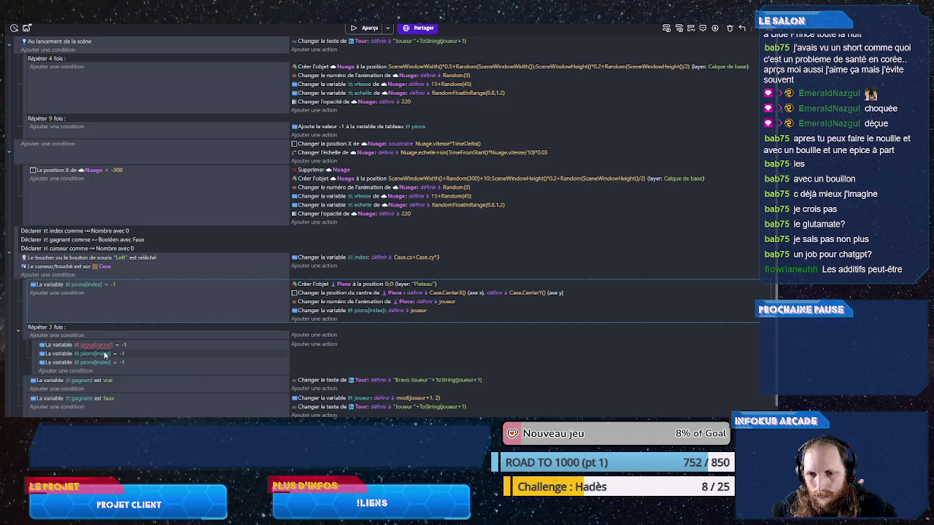
{"action": "left_click", "coordinate": [96, 354]}
{"action": "double_click", "coordinate": [104, 371]}
{"action": "type", "text": "cursor+1"}
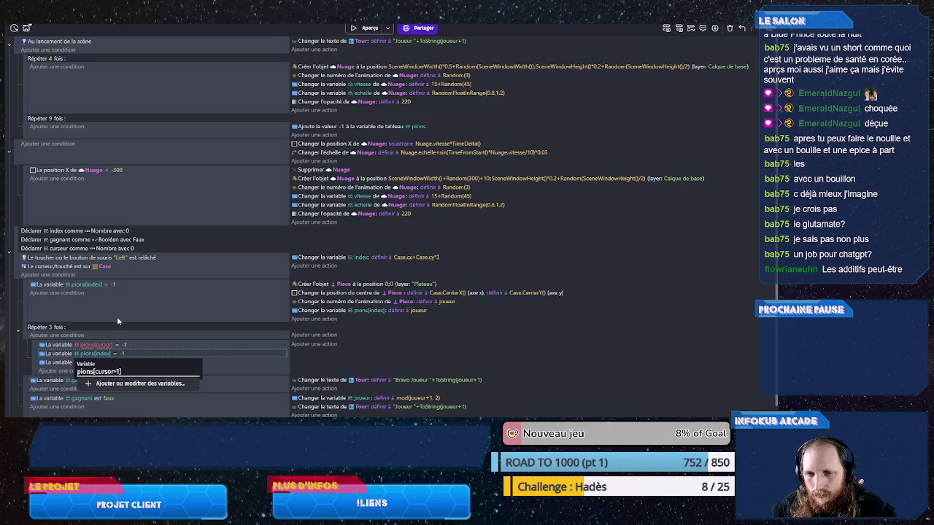
{"action": "key", "text": "Return"}
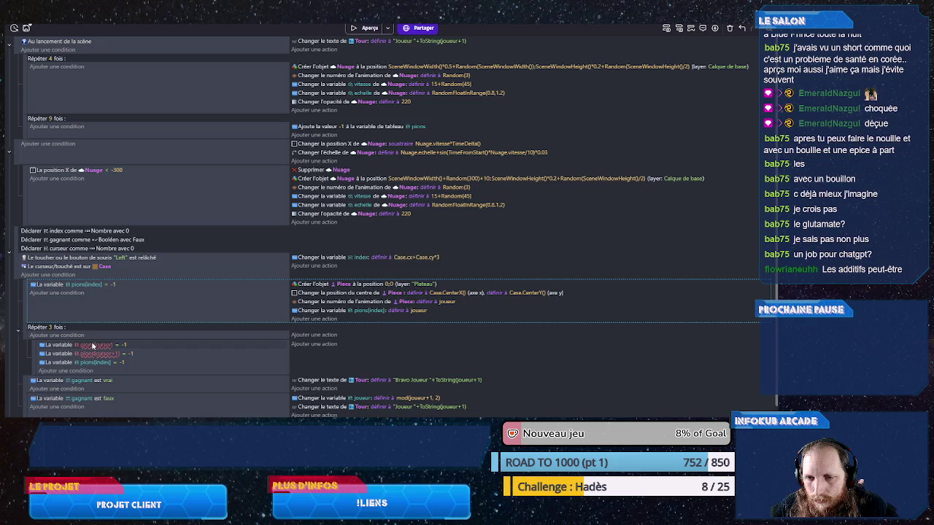
Correct the first two conditions' variables to pions[curseur] and pions[curseur+1]
{"action": "double_click", "coordinate": [51, 346]}
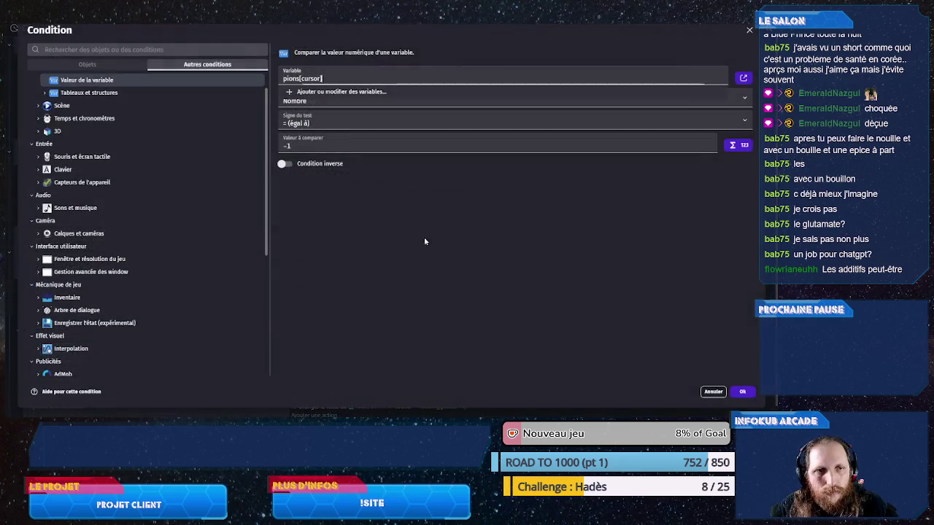
{"action": "left_click", "coordinate": [375, 229]}
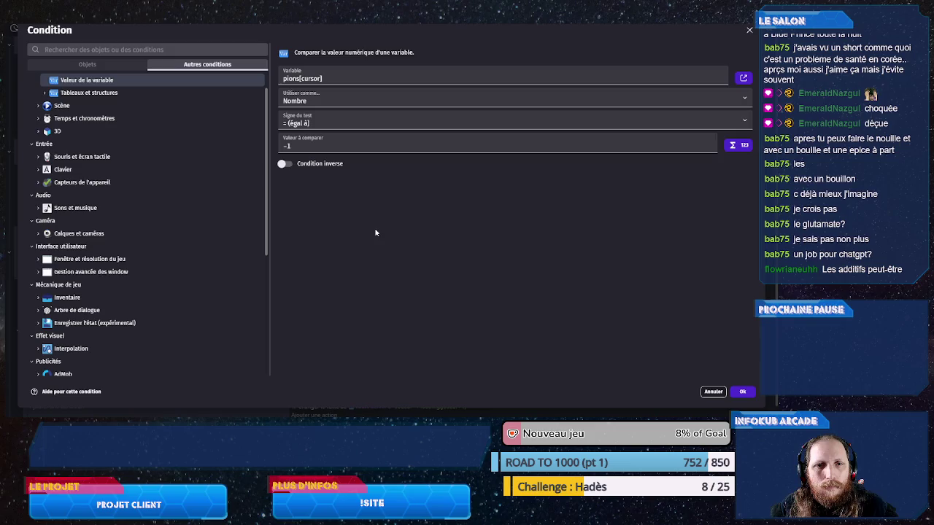
{"action": "key", "text": "Escape"}
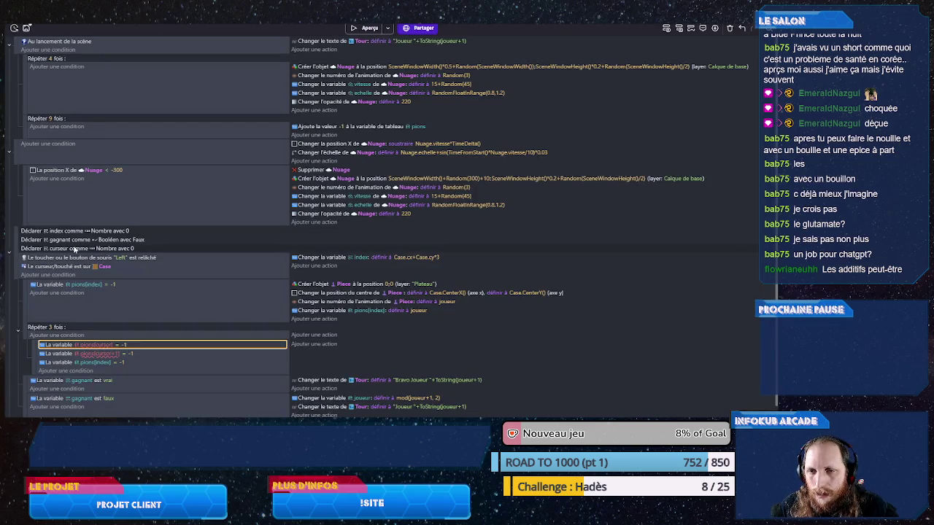
{"action": "left_click", "coordinate": [105, 348]}
{"action": "key", "text": "BackSpace"}
{"action": "key", "text": "BackSpace"}
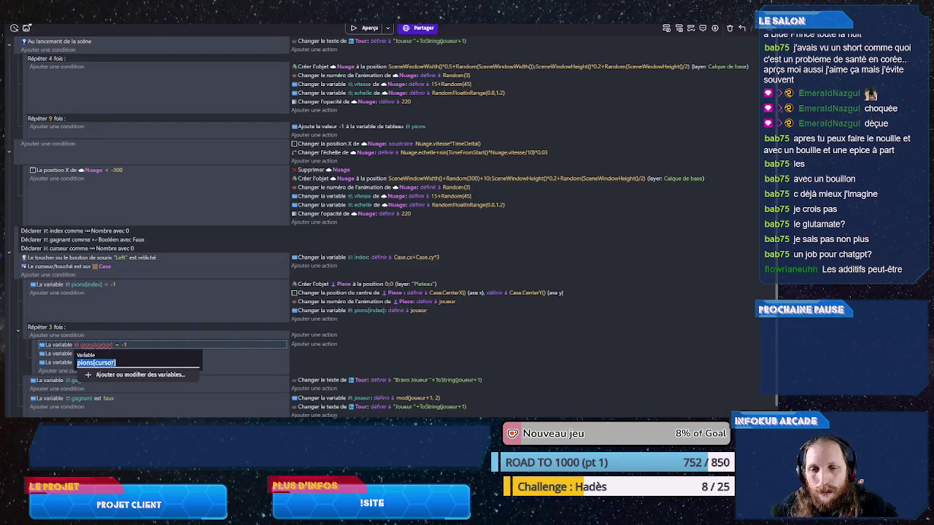
{"action": "key", "text": "BackSpace"}
{"action": "type", "text": "eur"}
{"action": "left_click", "coordinate": [143, 315]}
{"action": "left_click", "coordinate": [99, 353]}
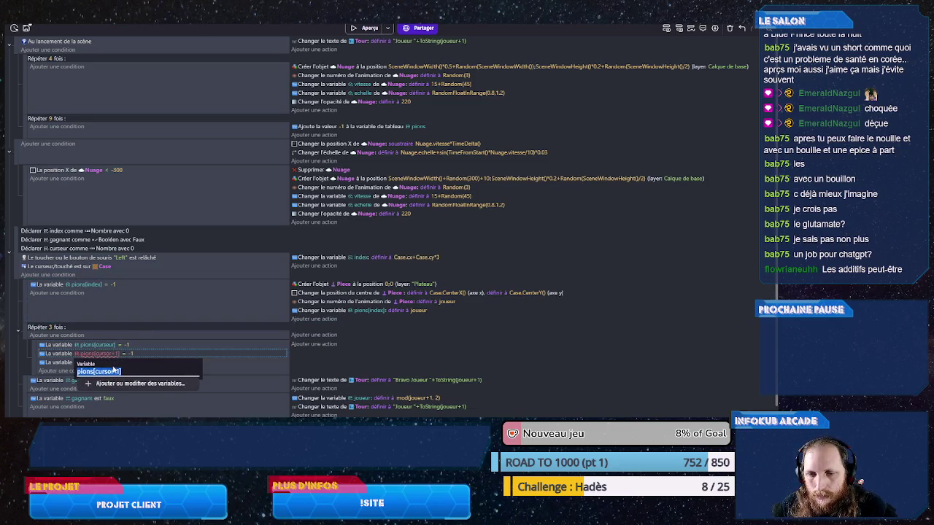
{"action": "type", "text": "eu"}
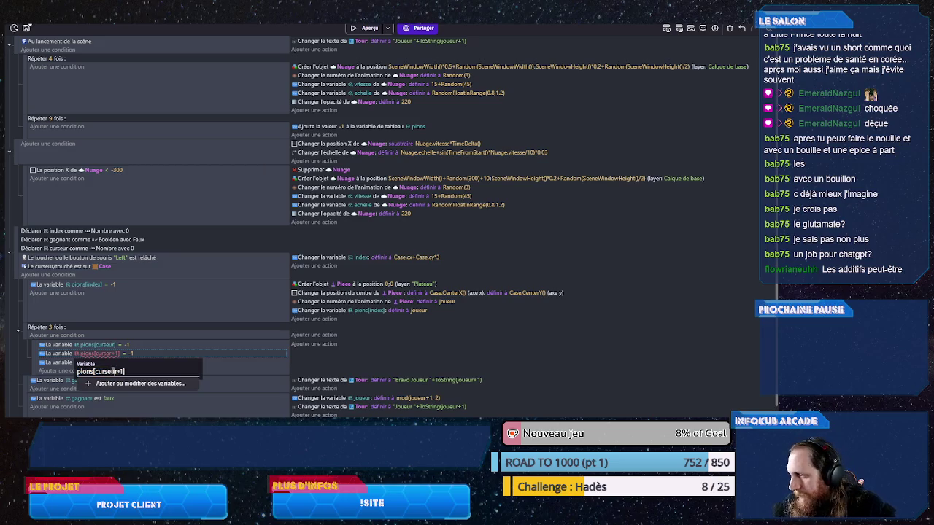
{"action": "left_click", "coordinate": [138, 316]}
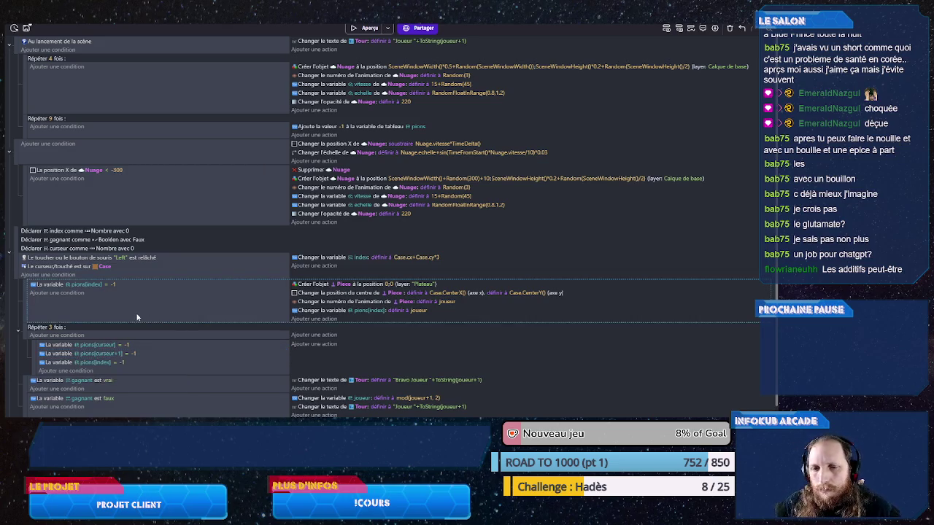
Set the third condition's variable to pions[curseur+2]
{"action": "left_click", "coordinate": [100, 361]}
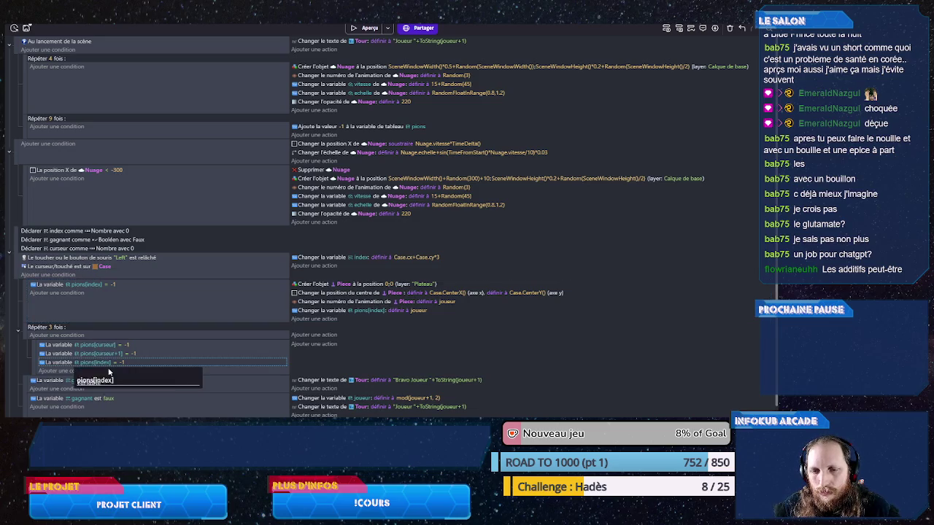
{"action": "double_click", "coordinate": [101, 380]}
{"action": "type", "text": "curs"}
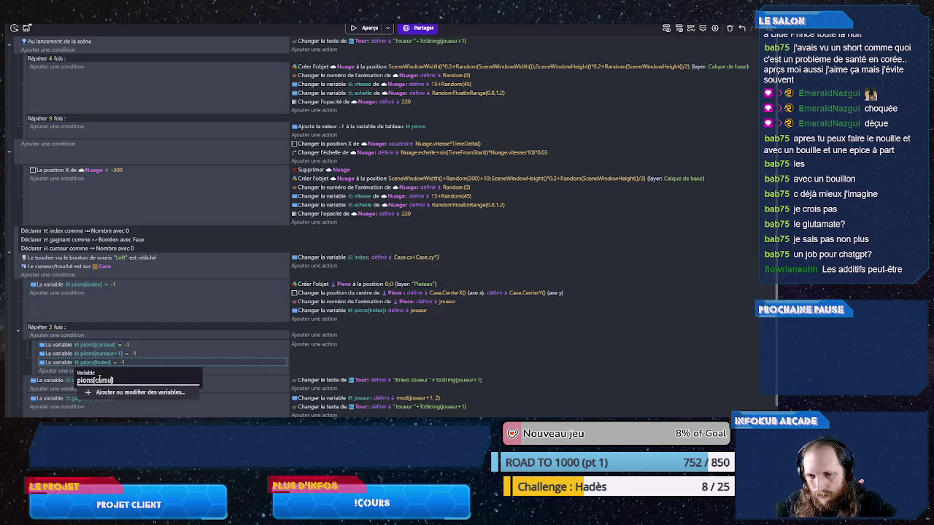
{"action": "type", "text": "eur+2"}
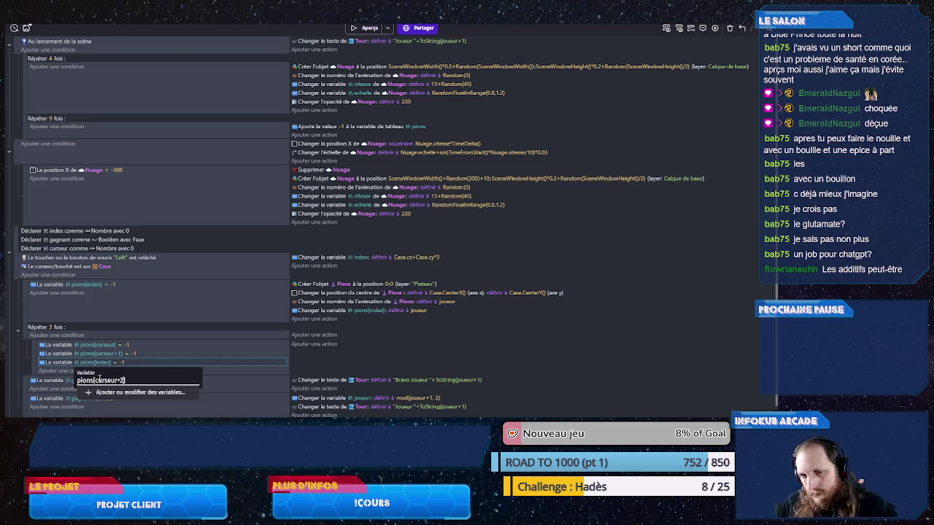
{"action": "left_click", "coordinate": [124, 317]}
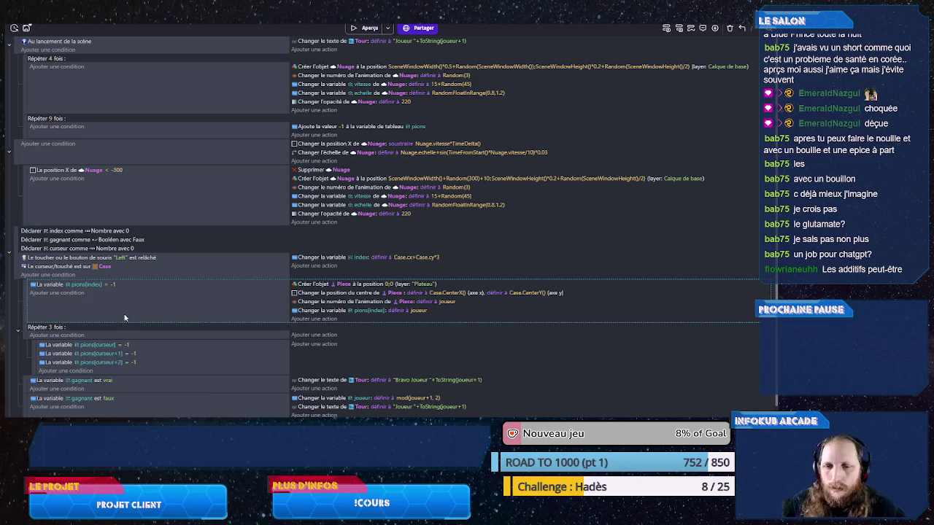
{"action": "left_click", "coordinate": [127, 346]}
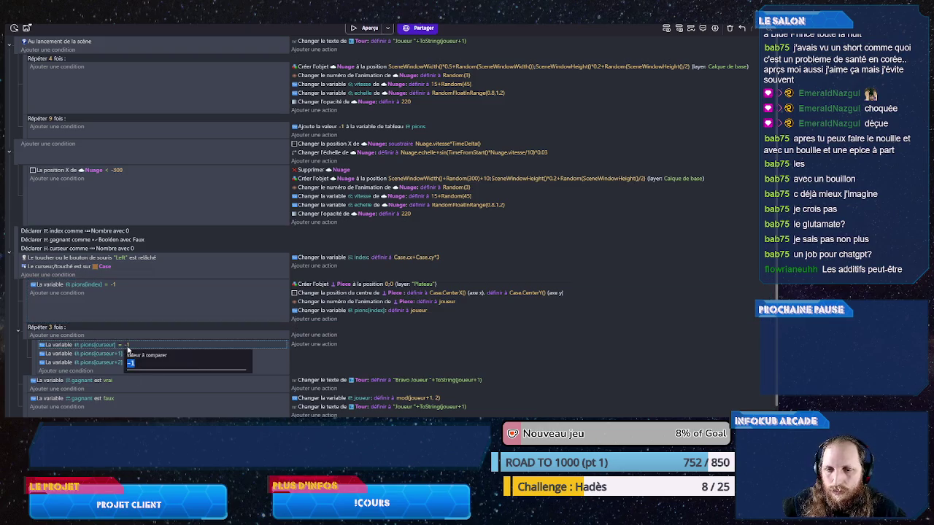
Change all three conditions' comparison value from -1 to joueur and save the project
{"action": "type", "text": "joueur"}
{"action": "key", "text": "Return"}
{"action": "left_click", "coordinate": [134, 354]}
{"action": "type", "text": "joueur"}
{"action": "key", "text": "Return"}
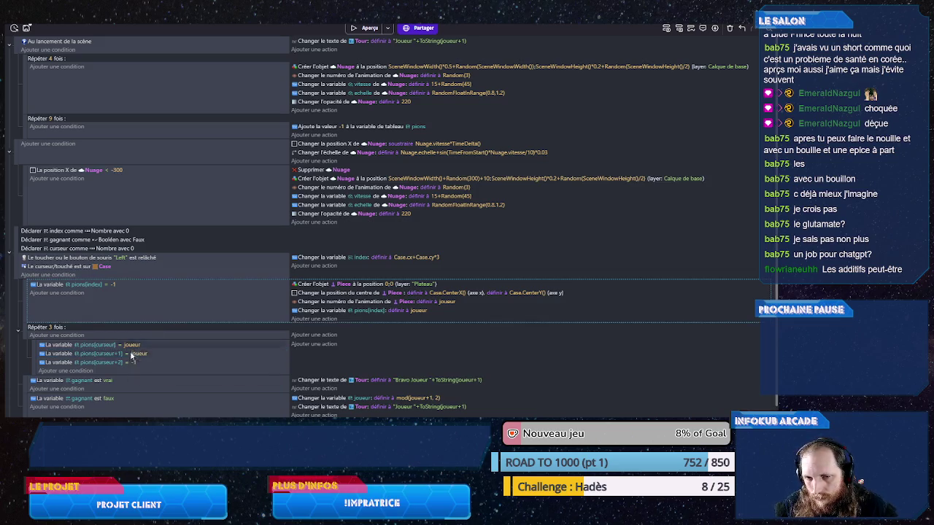
{"action": "left_click", "coordinate": [133, 363]}
{"action": "type", "text": "joueur"}
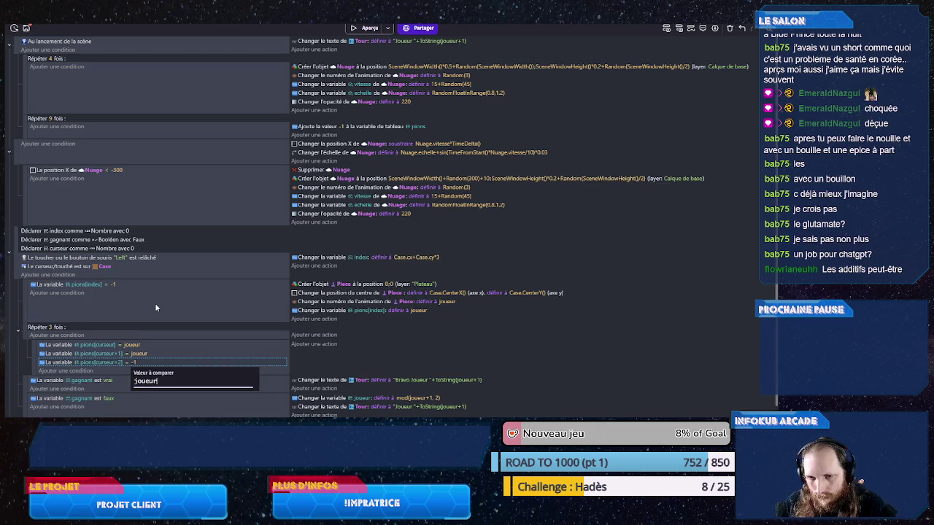
{"action": "key", "text": "Return"}
{"action": "key", "text": "ctrl+s"}
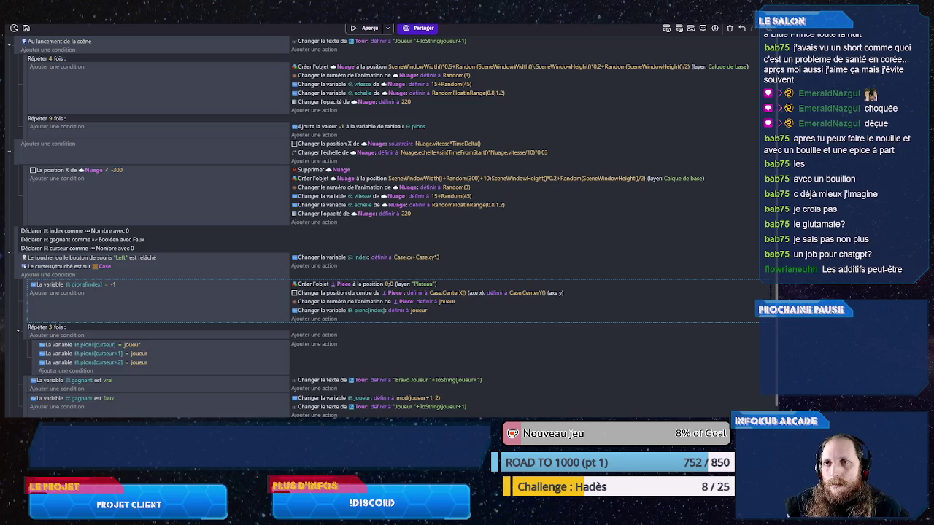
{"action": "key", "text": "ctrl+Tab"}
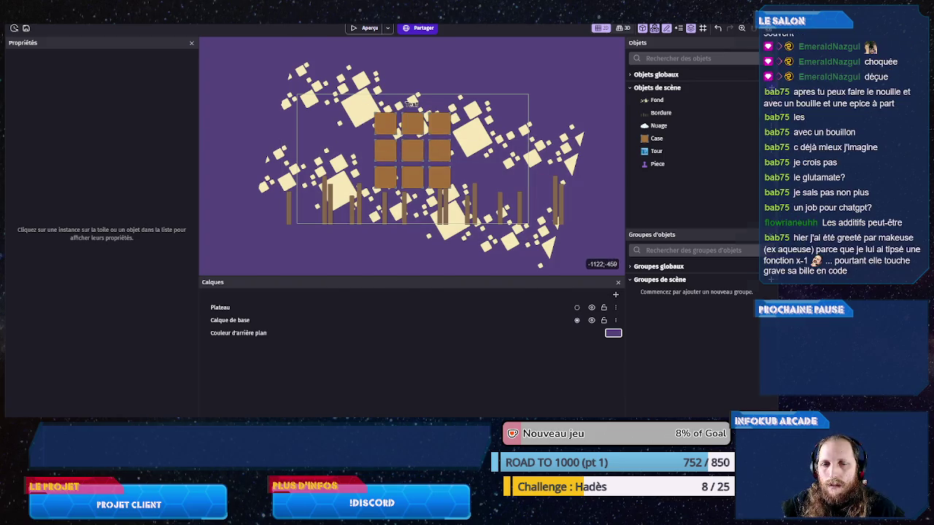
Back on the events sheet, open the first loop condition's pions[curseur] variable for editing
{"action": "key", "text": "ctrl+Tab"}
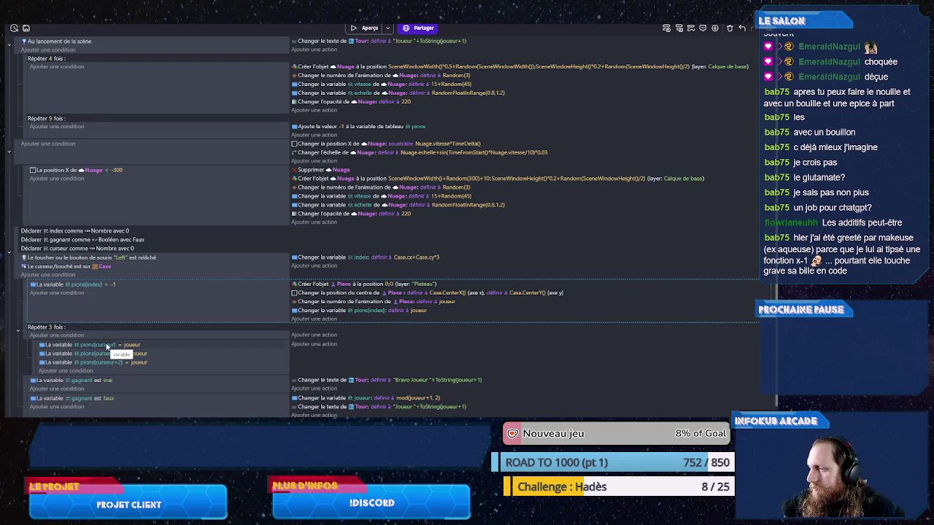
{"action": "left_click", "coordinate": [106, 346]}
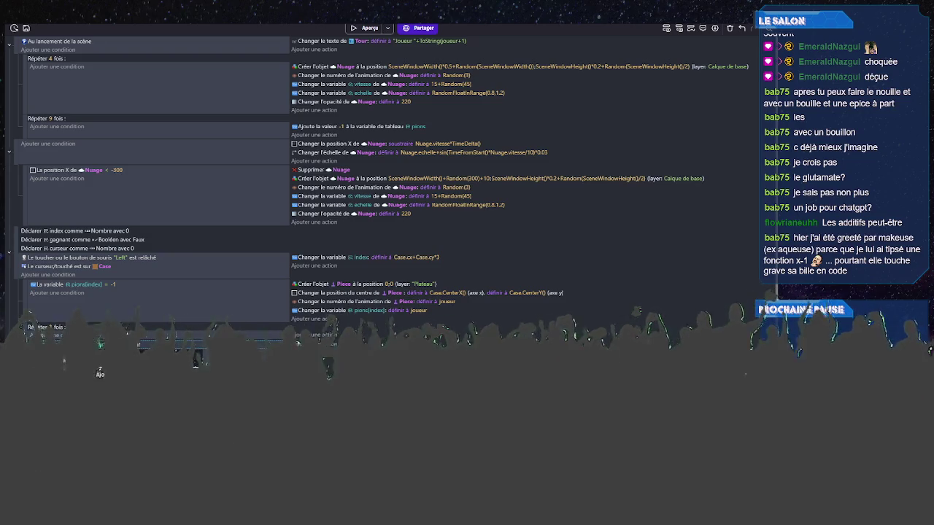
{"action": "left_click", "coordinate": [106, 347]}
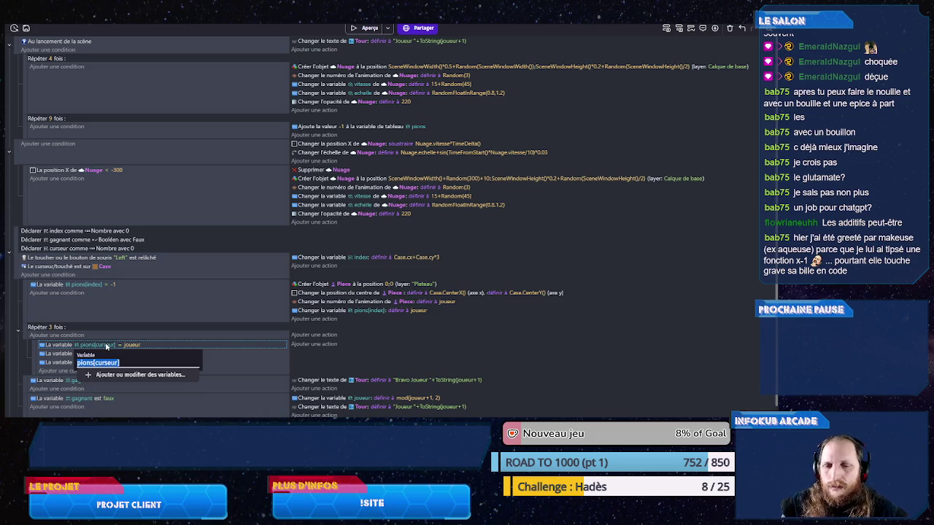
Change the three indexes to curseur*3, curseur*3+1 and curseur*3+2, then save
{"action": "left_click", "coordinate": [157, 352]}
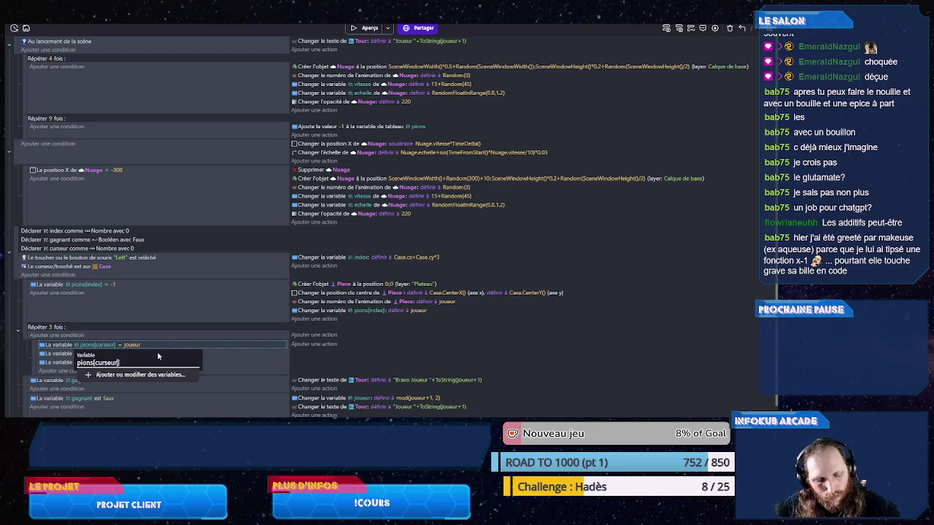
{"action": "type", "text": "*3"}
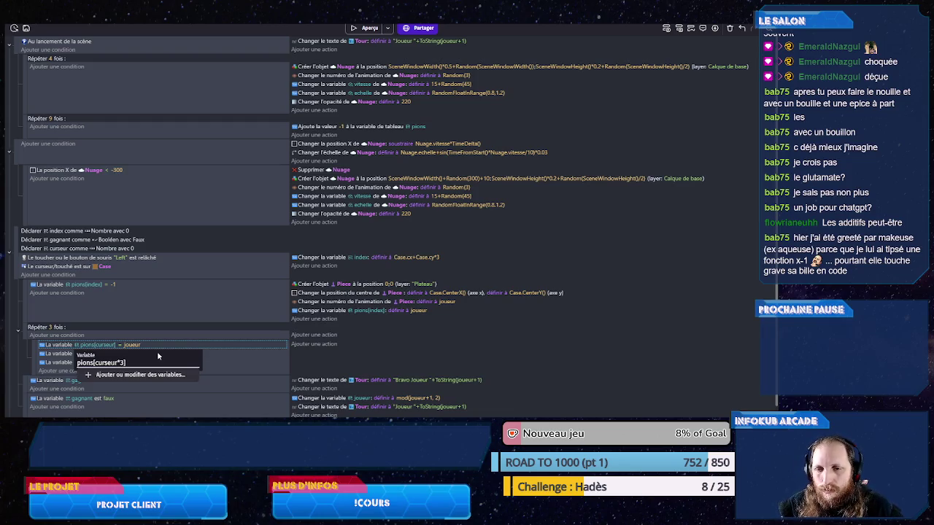
{"action": "left_click", "coordinate": [148, 309]}
{"action": "left_click", "coordinate": [111, 354]}
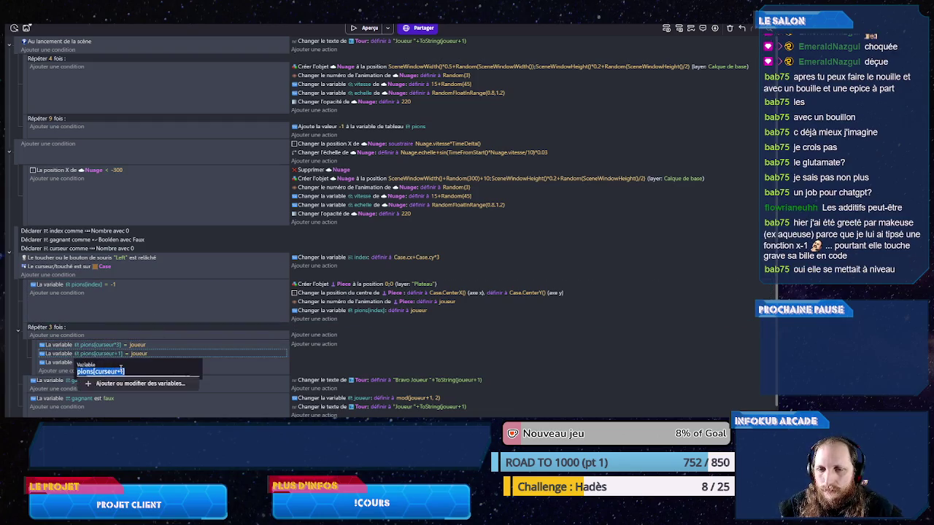
{"action": "type", "text": "*3+1"}
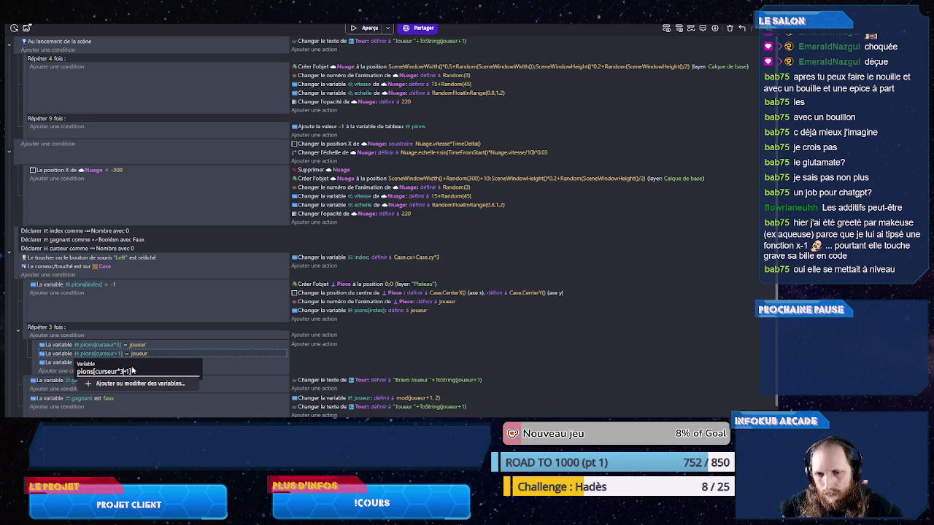
{"action": "key", "text": "Return"}
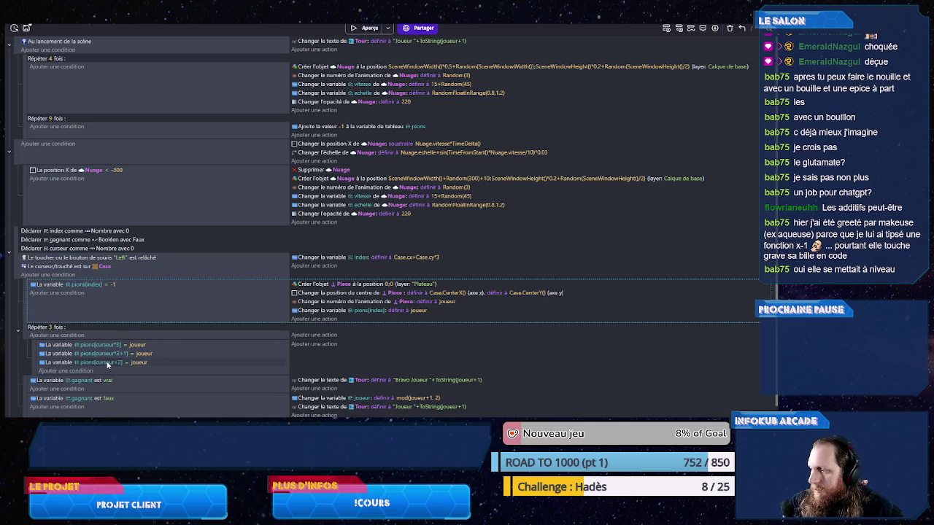
{"action": "left_click", "coordinate": [107, 363]}
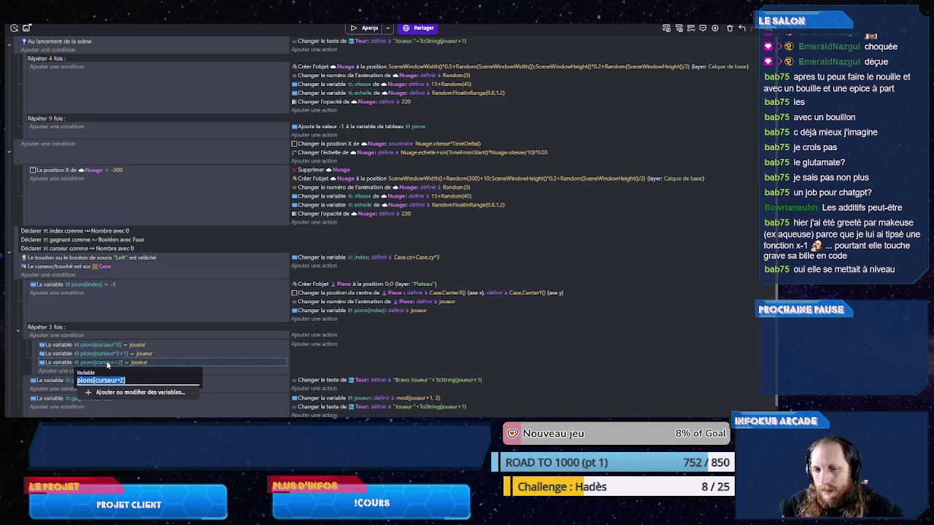
{"action": "left_click", "coordinate": [115, 380]}
{"action": "type", "text": "*3"}
{"action": "left_click", "coordinate": [129, 312]}
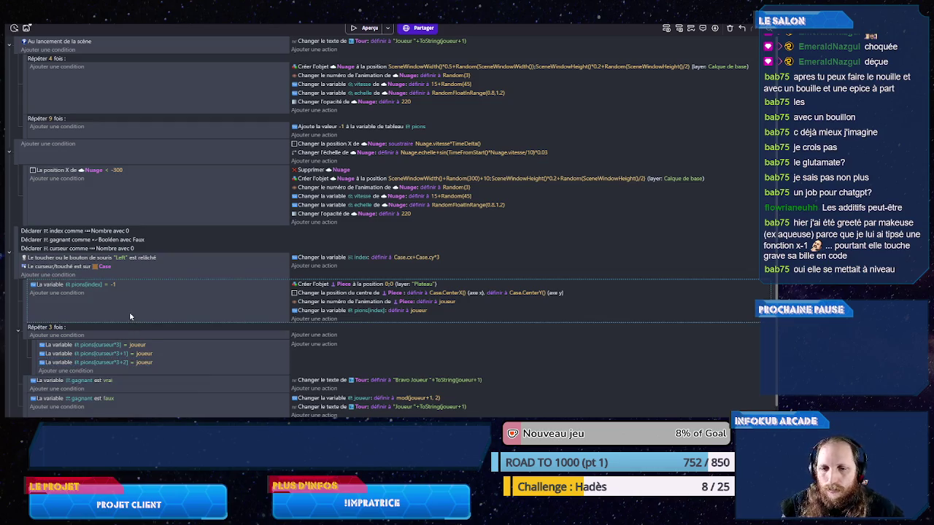
{"action": "key", "text": "ctrl+s"}
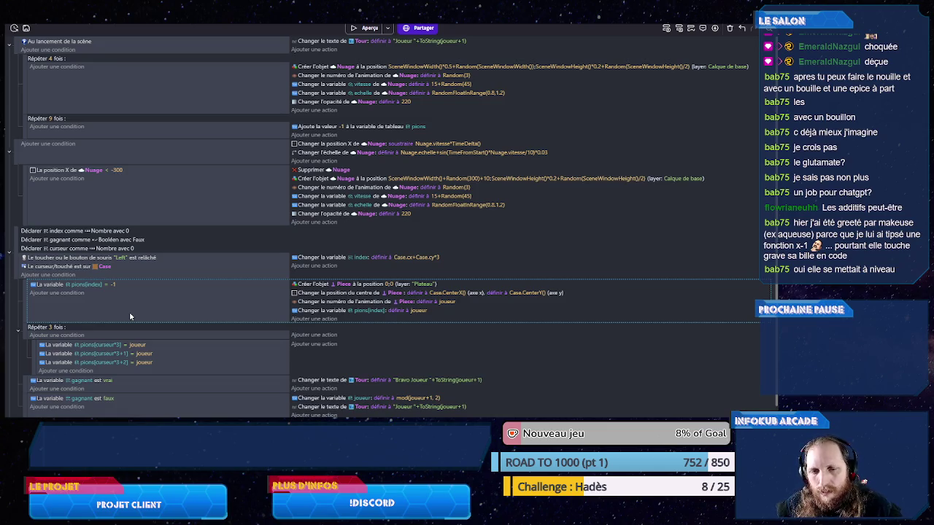
Paste a copy of the three-condition check below the first one inside the loop
{"action": "left_click", "coordinate": [115, 372]}
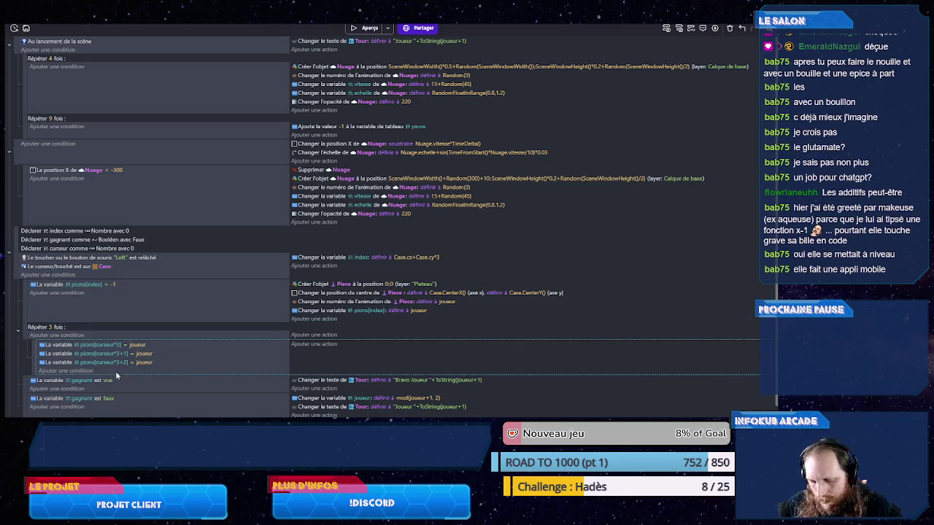
{"action": "key", "text": "ctrl+v"}
{"action": "scroll", "coordinate": [183, 294], "scroll_direction": "down", "scroll_amount": 2}
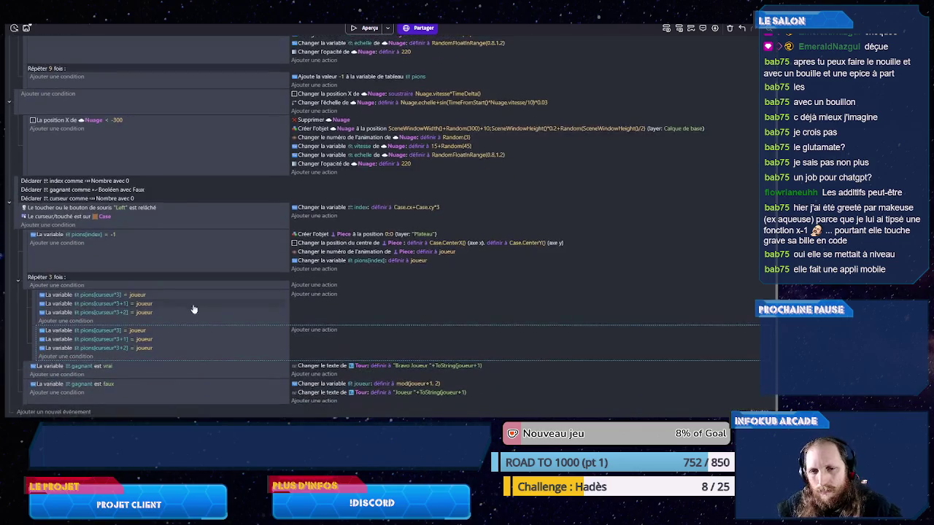
{"action": "right_click", "coordinate": [206, 286]}
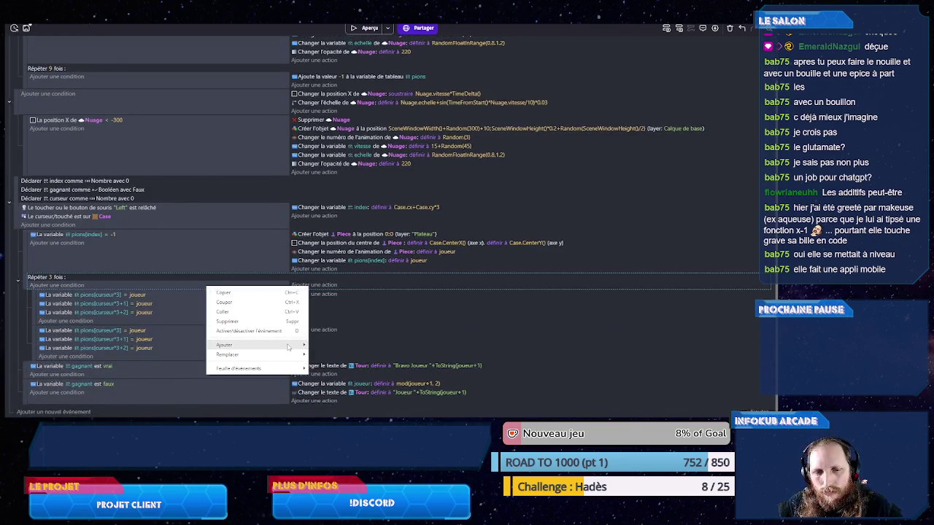
Add a loop sub-event whose action adds 1 to curseur, save, and view the board
{"action": "mouse_move", "coordinate": [290, 347]}
{"action": "left_click", "coordinate": [333, 328]}
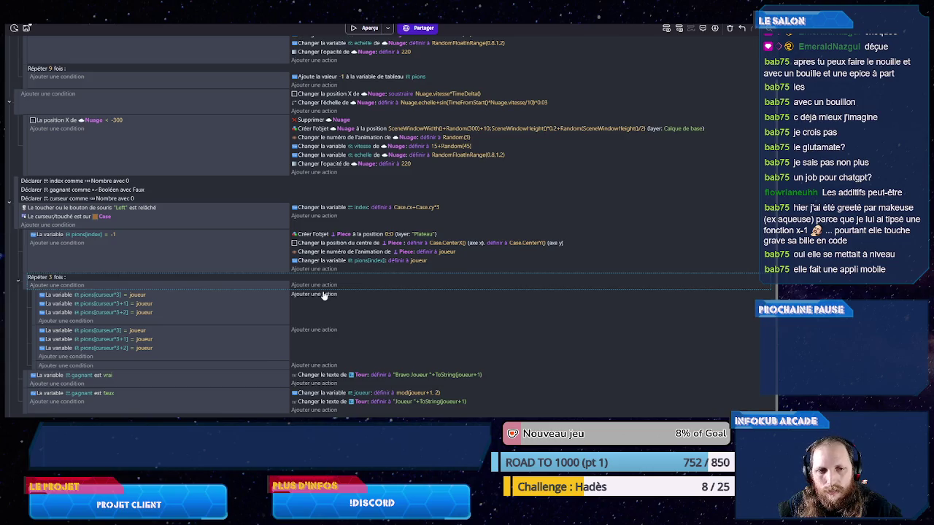
{"action": "mouse_move", "coordinate": [324, 264]}
{"action": "left_mouse_down"}
{"action": "mouse_move", "coordinate": [318, 360]}
{"action": "mouse_move", "coordinate": [356, 367]}
{"action": "left_mouse_up"}
{"action": "left_click", "coordinate": [356, 367]}
{"action": "type", "text": "cur"}
{"action": "key", "text": "Return"}
{"action": "left_click", "coordinate": [382, 368]}
{"action": "left_click", "coordinate": [398, 384]}
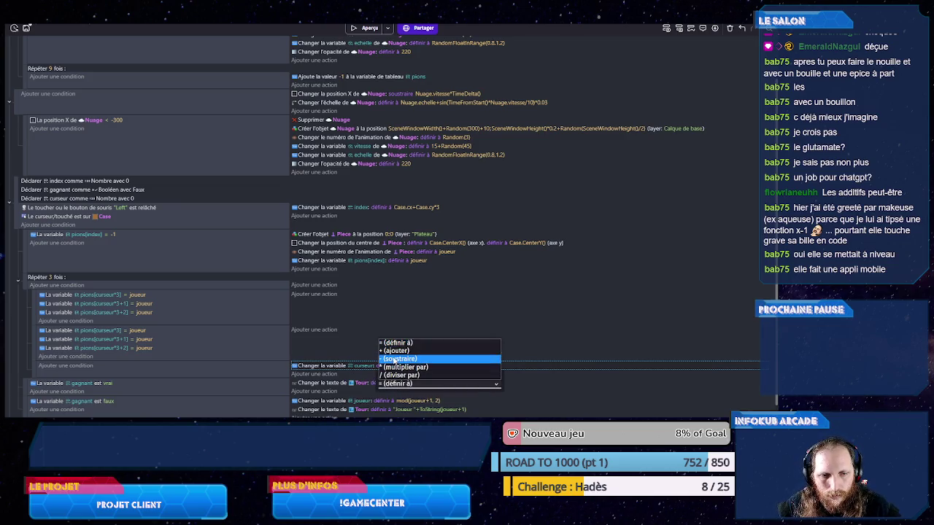
{"action": "left_click", "coordinate": [394, 350]}
{"action": "type", "text": "1"}
{"action": "left_click", "coordinate": [216, 375]}
{"action": "key", "text": "ctrl+s"}
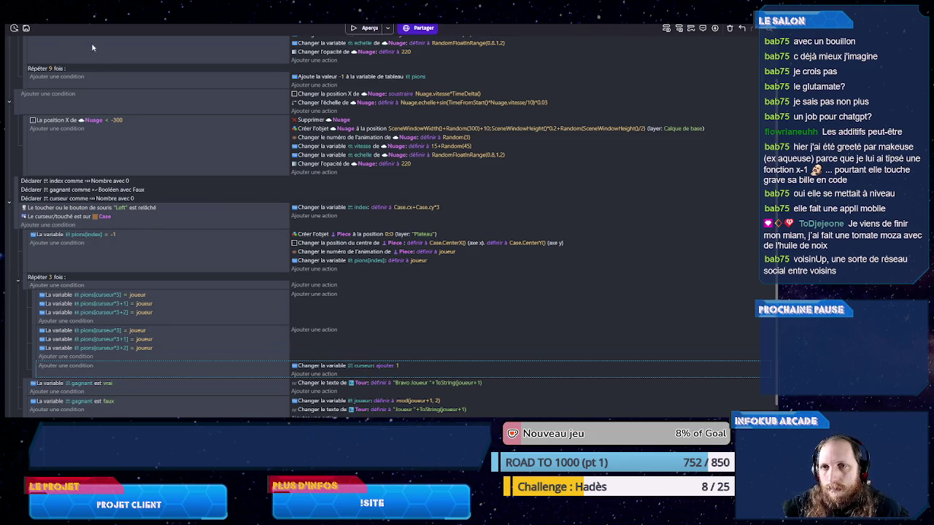
{"action": "left_click", "coordinate": [45, 27]}
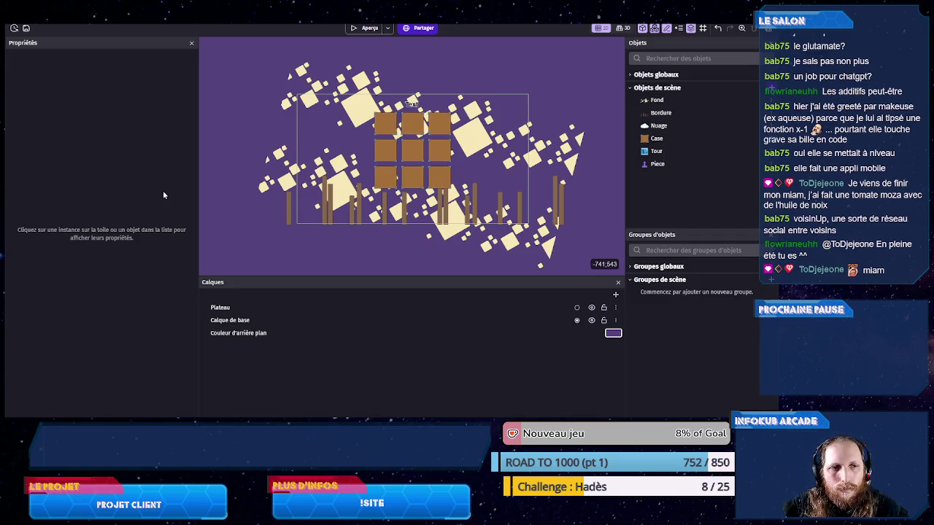
{"action": "left_click", "coordinate": [383, 128]}
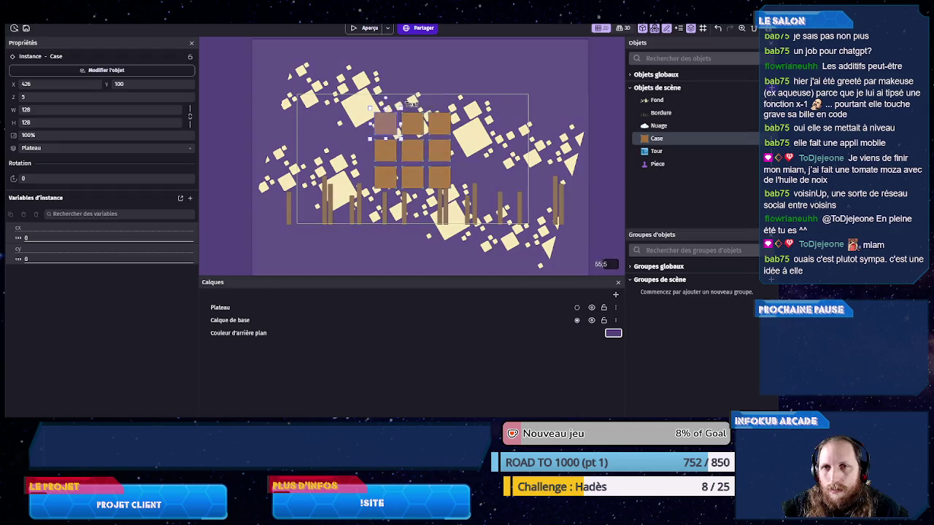
{"action": "key", "text": "ctrl+Tab"}
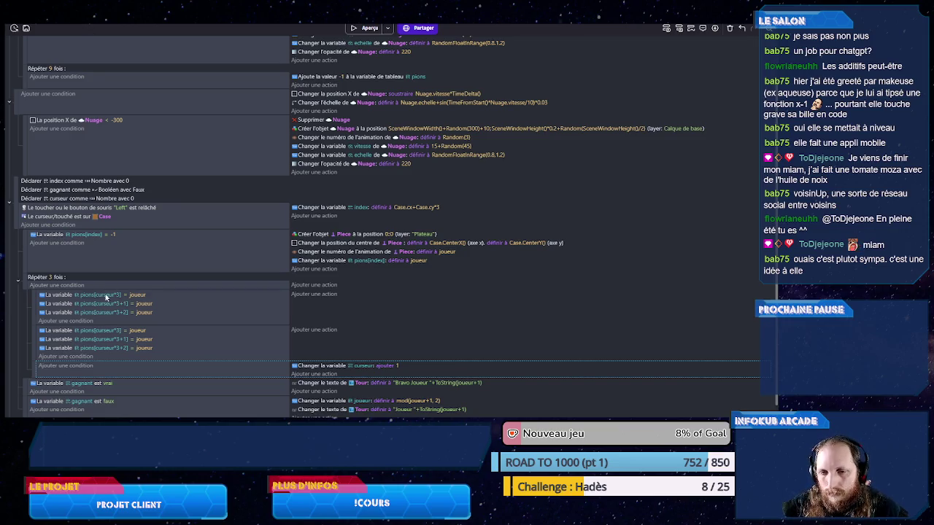
{"action": "left_click", "coordinate": [104, 332]}
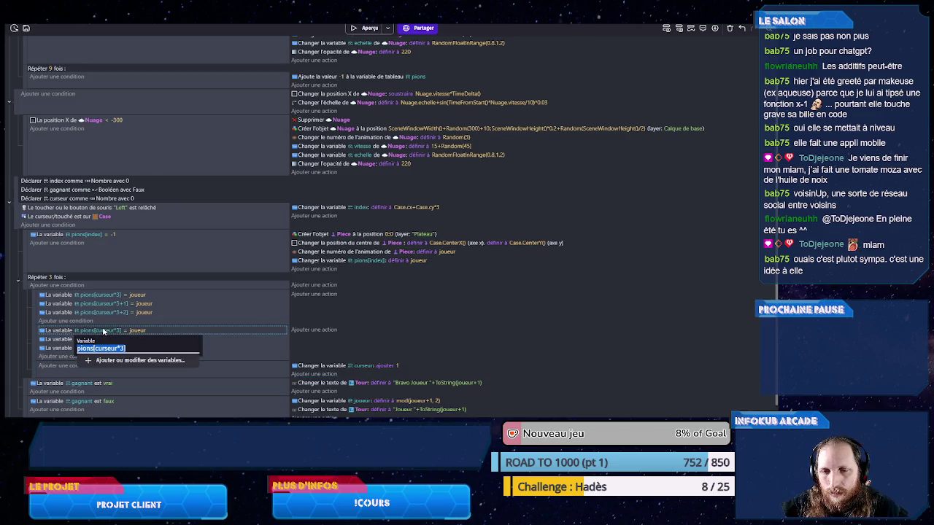
{"action": "left_click", "coordinate": [128, 267]}
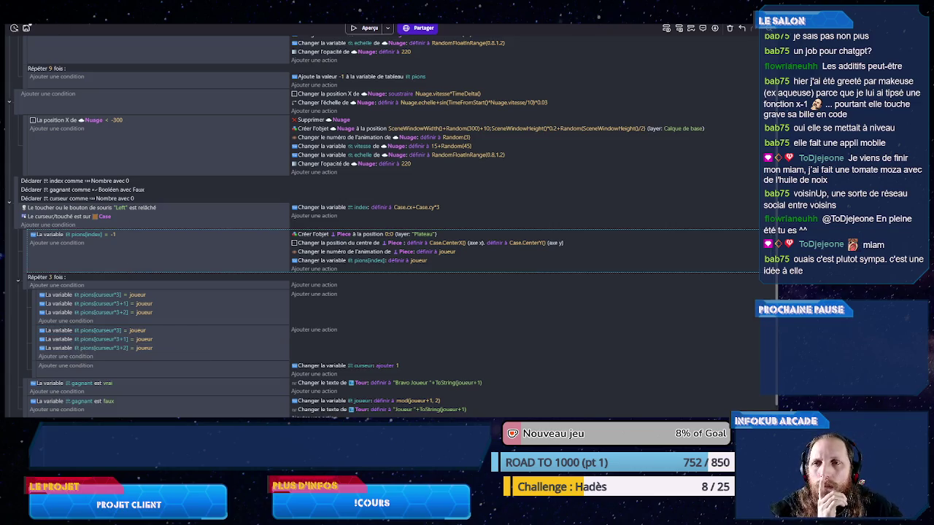
{"action": "key", "text": "ctrl+Tab"}
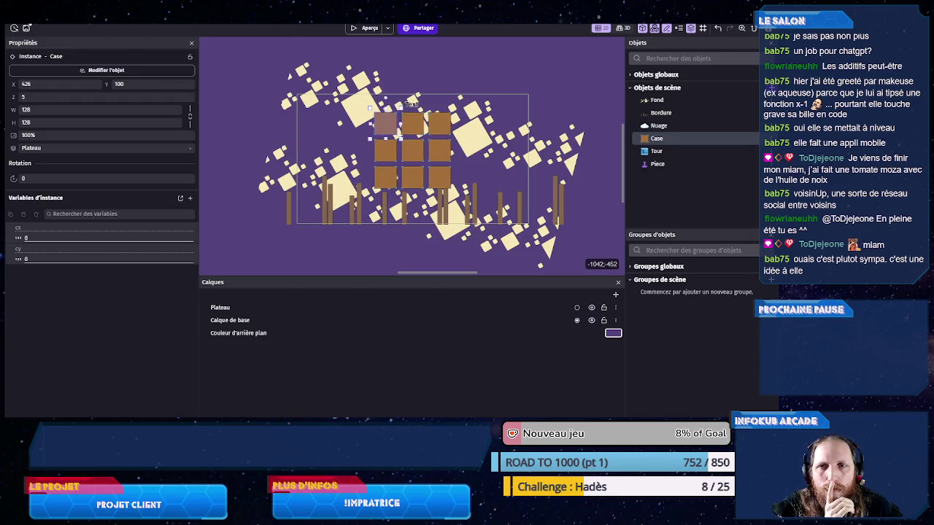
{"action": "key", "text": "ctrl+Tab"}
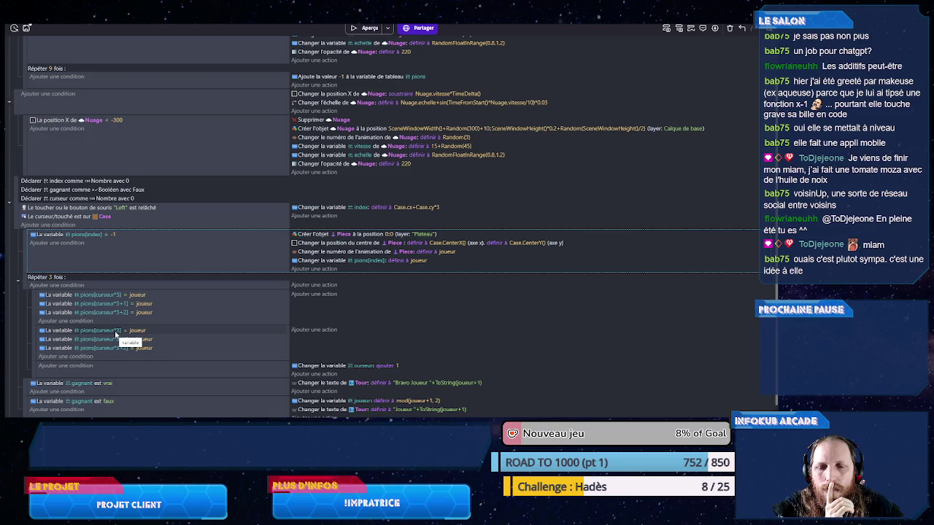
Change the copied block's first two indexes to pions[curseur] and pions[curseur+3]
{"action": "left_click", "coordinate": [115, 335]}
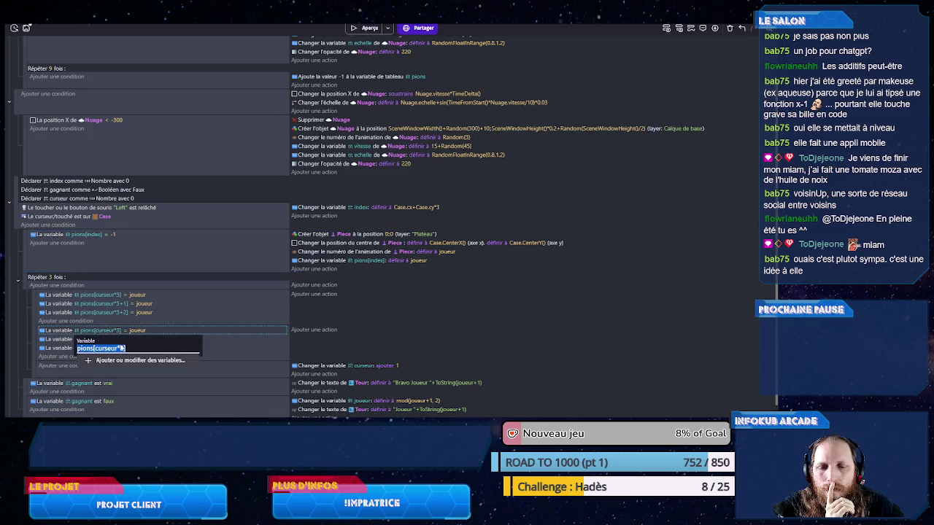
{"action": "left_click", "coordinate": [151, 349]}
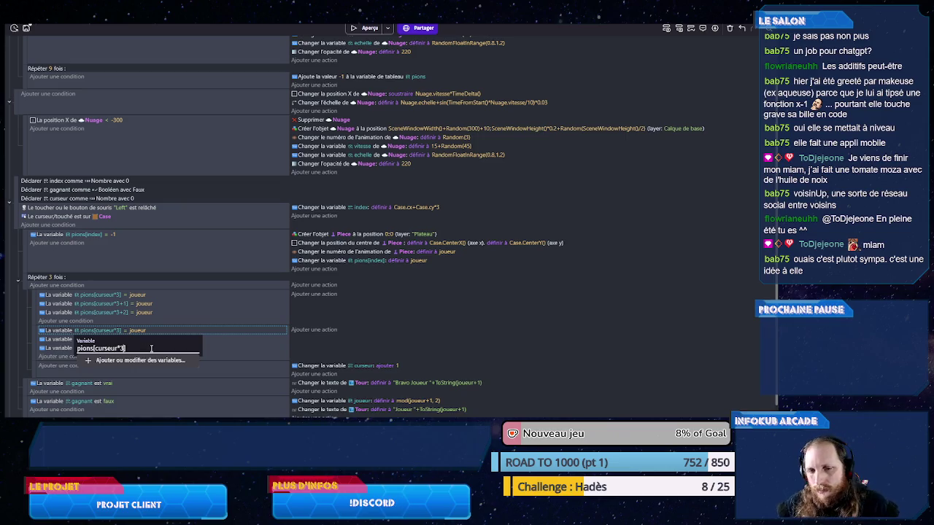
{"action": "key", "text": "Left"}
{"action": "key", "text": "BackSpace"}
{"action": "key", "text": "BackSpace"}
{"action": "key", "text": "Return"}
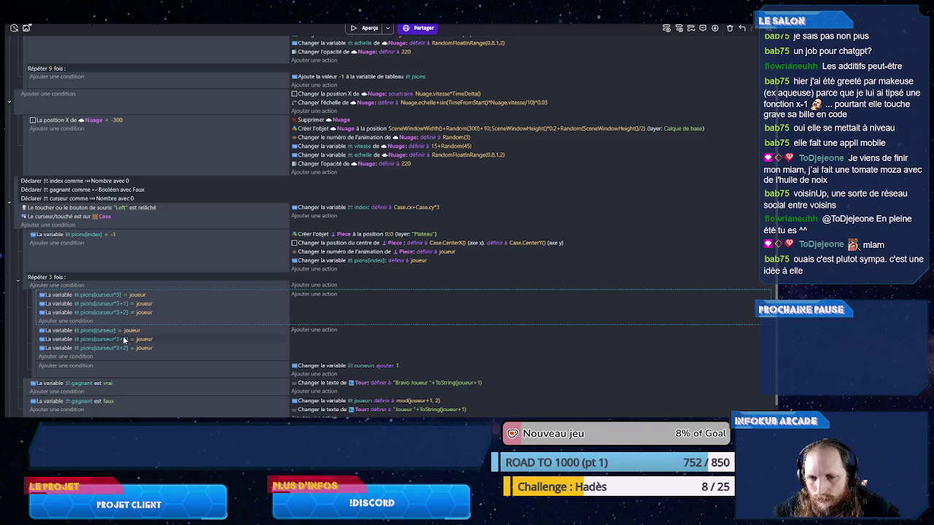
{"action": "left_click", "coordinate": [120, 339]}
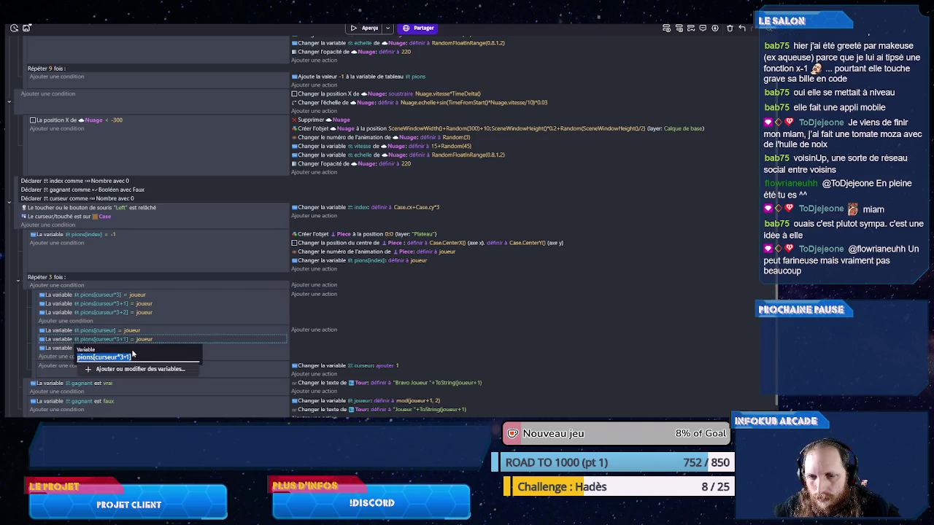
{"action": "left_click", "coordinate": [139, 357]}
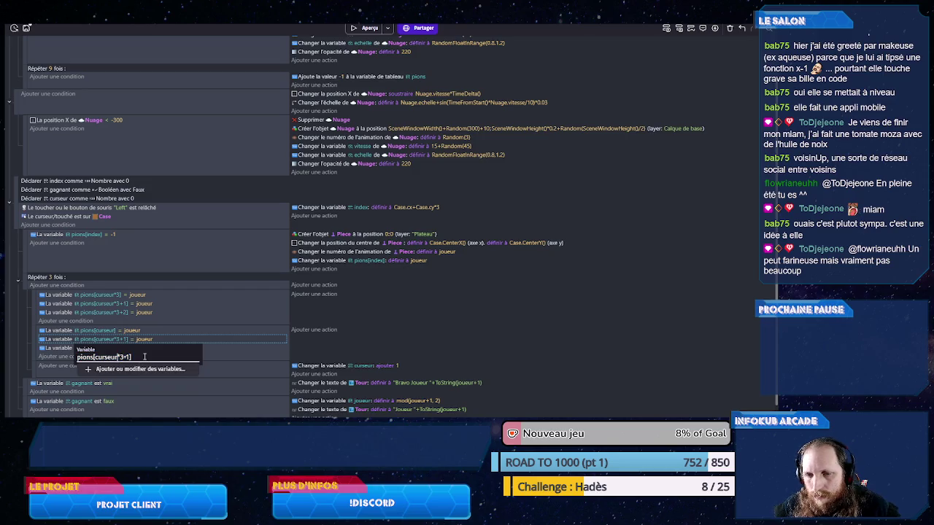
{"action": "key", "text": "BackSpace"}
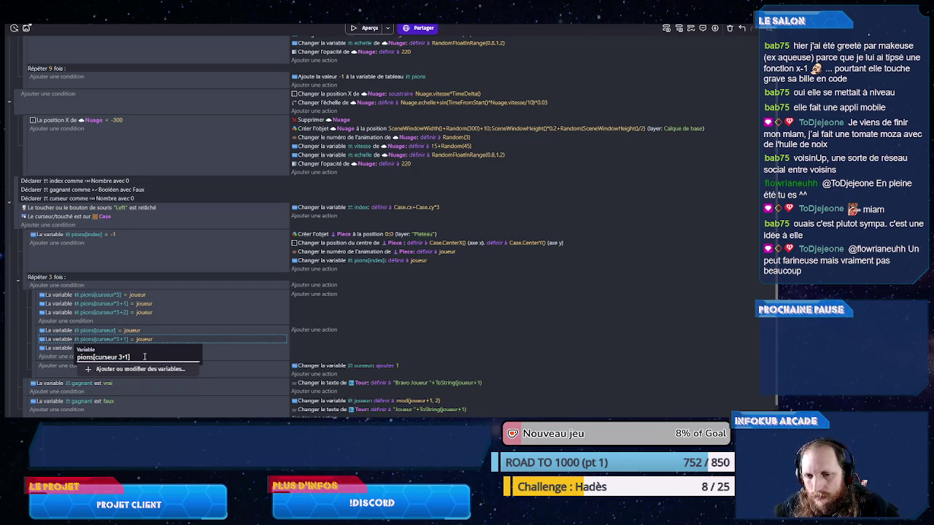
{"action": "key", "text": "BackSpace"}
{"action": "key", "text": "BackSpace"}
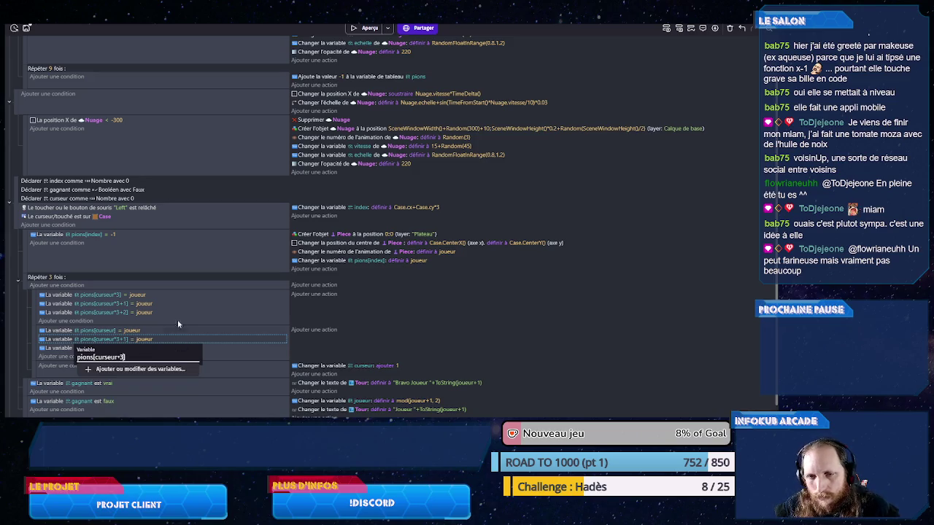
{"action": "left_click", "coordinate": [173, 264]}
Change the third index to pions[curseur+3*2] and save the project
{"action": "left_click", "coordinate": [115, 348]}
{"action": "left_click", "coordinate": [121, 364]}
{"action": "key", "text": "BackSpace"}
{"action": "key", "text": "BackSpace"}
{"action": "type", "text": "*"}
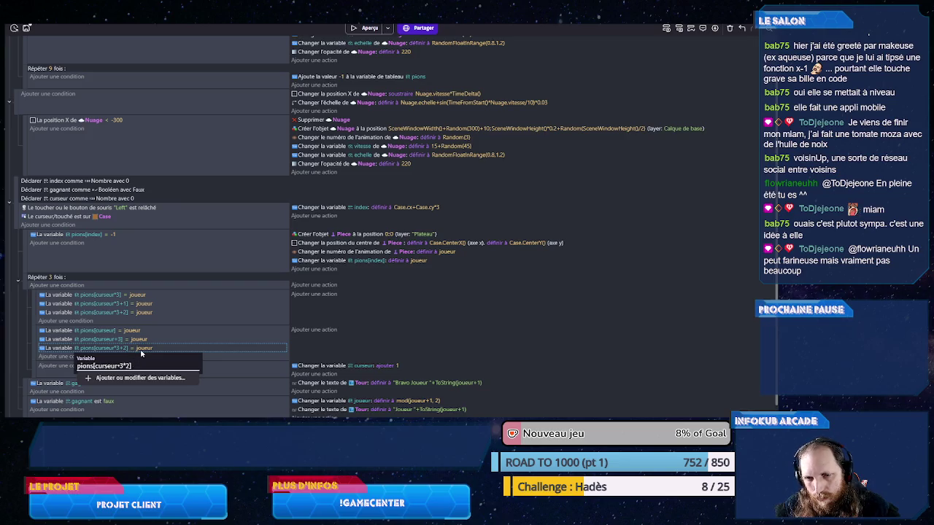
{"action": "left_click", "coordinate": [156, 269]}
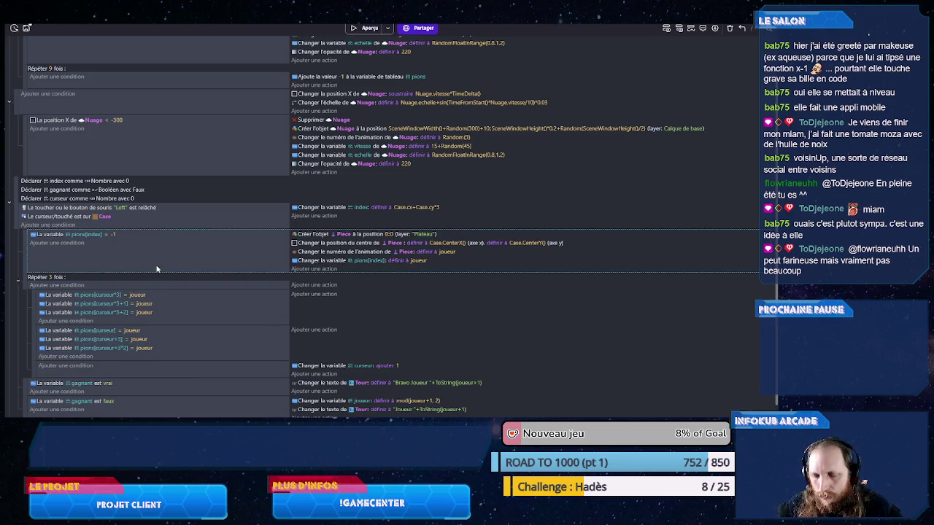
{"action": "key", "text": "ctrl+s"}
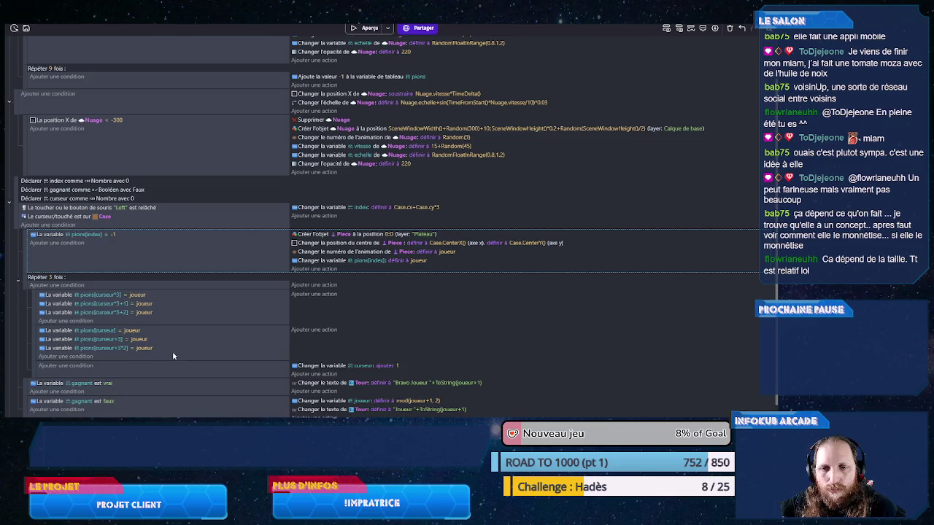
Copy the curseur increment action into both the row and column check sub-events
{"action": "left_click", "coordinate": [317, 366]}
{"action": "key", "text": "ctrl+c"}
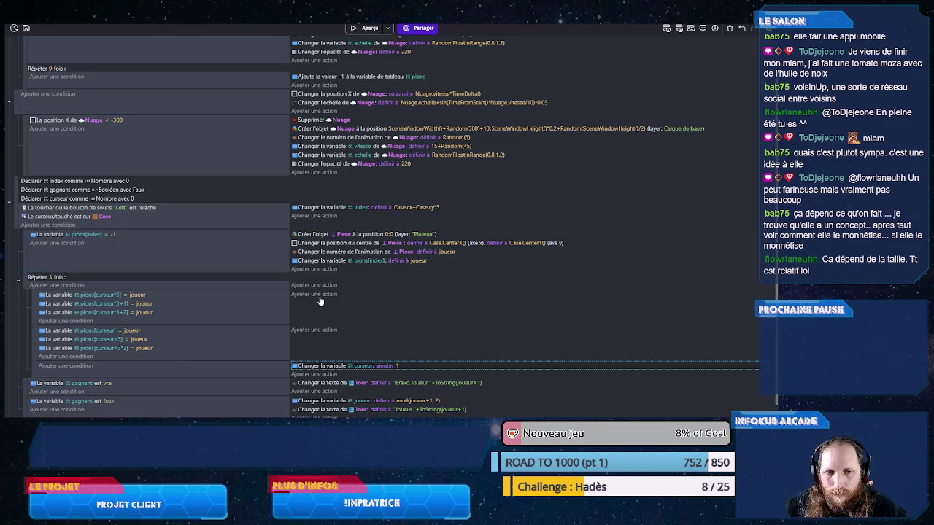
{"action": "left_click", "coordinate": [343, 299]}
{"action": "key", "text": "ctrl+v"}
{"action": "left_click", "coordinate": [343, 333]}
{"action": "key", "text": "ctrl+v"}
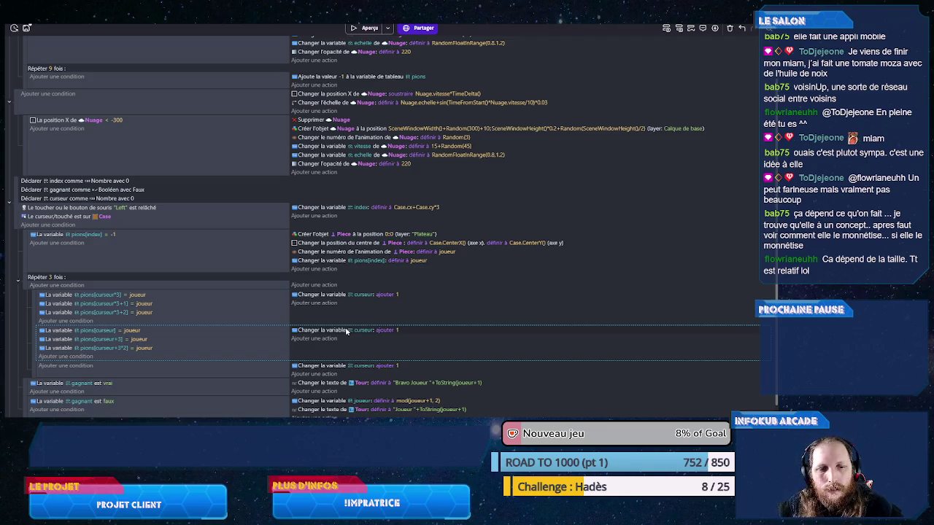
Turn the pasted actions into setting gagnant to true, remove the leftover increment, and save
{"action": "left_click", "coordinate": [368, 333]}
{"action": "type", "text": "gagnant"}
{"action": "key", "text": "Return"}
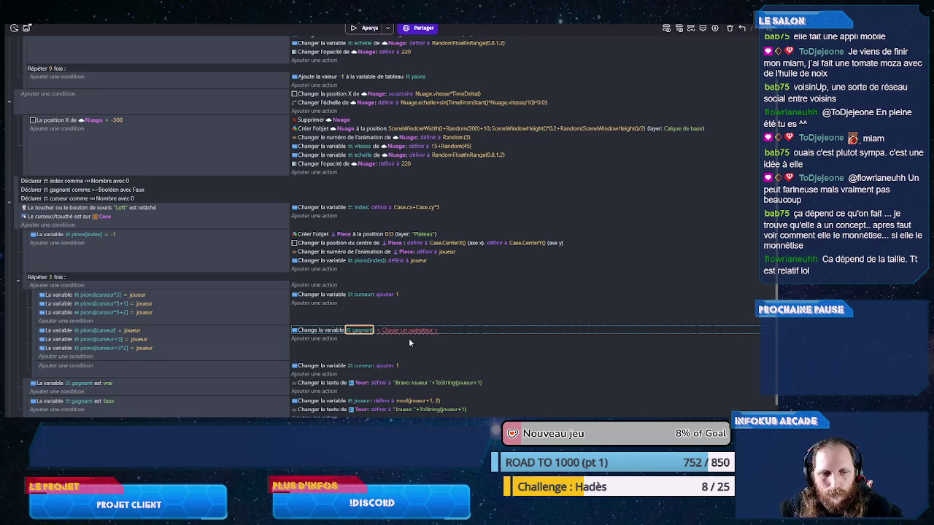
{"action": "left_click", "coordinate": [412, 331]}
{"action": "left_click", "coordinate": [414, 348]}
{"action": "left_click", "coordinate": [415, 359]}
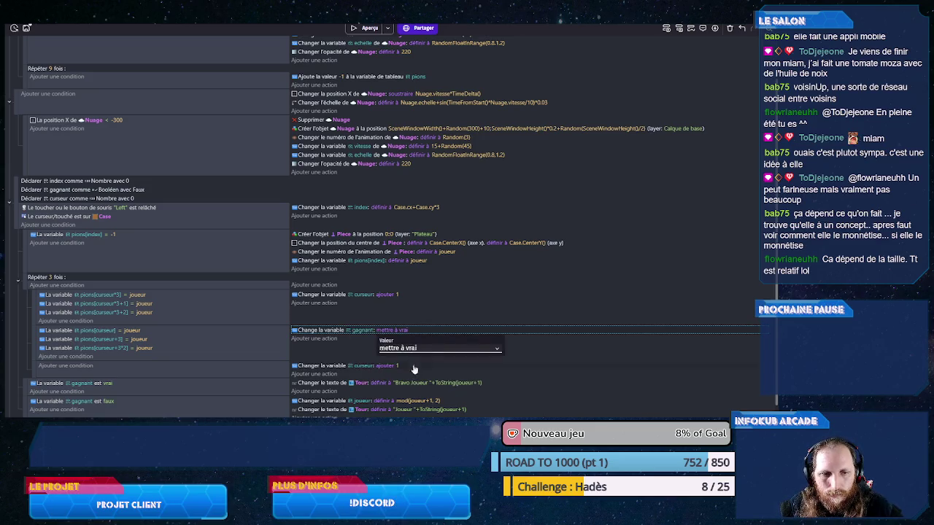
{"action": "left_click", "coordinate": [321, 334]}
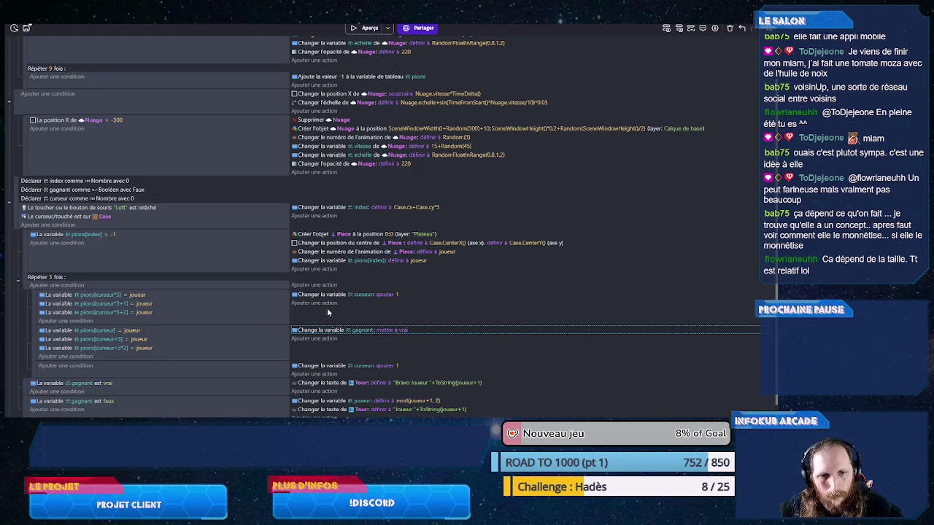
{"action": "left_click", "coordinate": [318, 295]}
{"action": "key", "text": "ctrl+v"}
{"action": "key", "text": "Delete"}
{"action": "key", "text": "ctrl+s"}
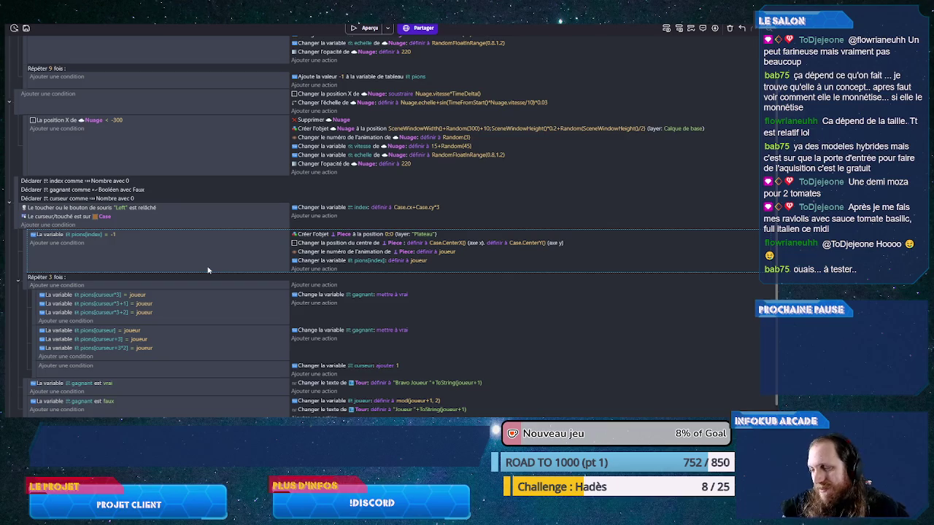
{"action": "scroll", "coordinate": [207, 269], "scroll_direction": "down", "scroll_amount": 1}
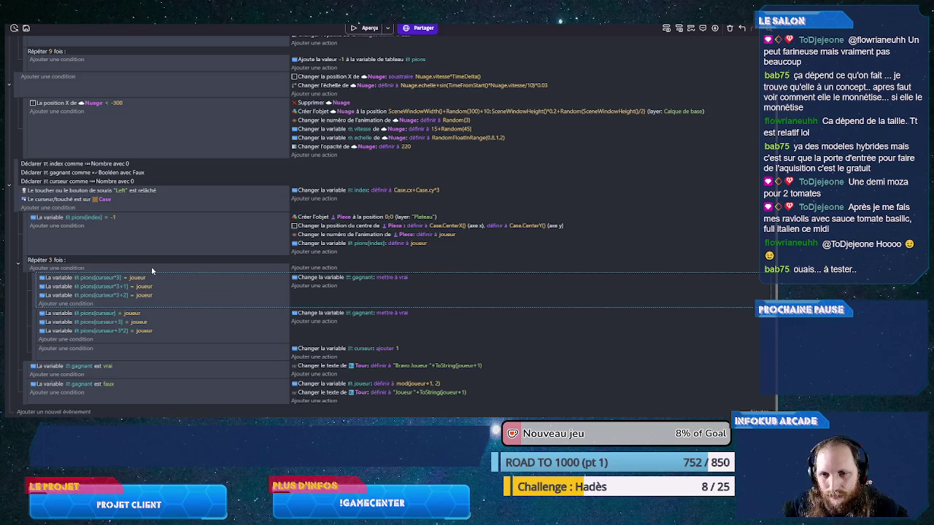
Duplicate the row-check event outside the loop and set its first cell to pions[0]
{"action": "key", "text": "ctrl+v"}
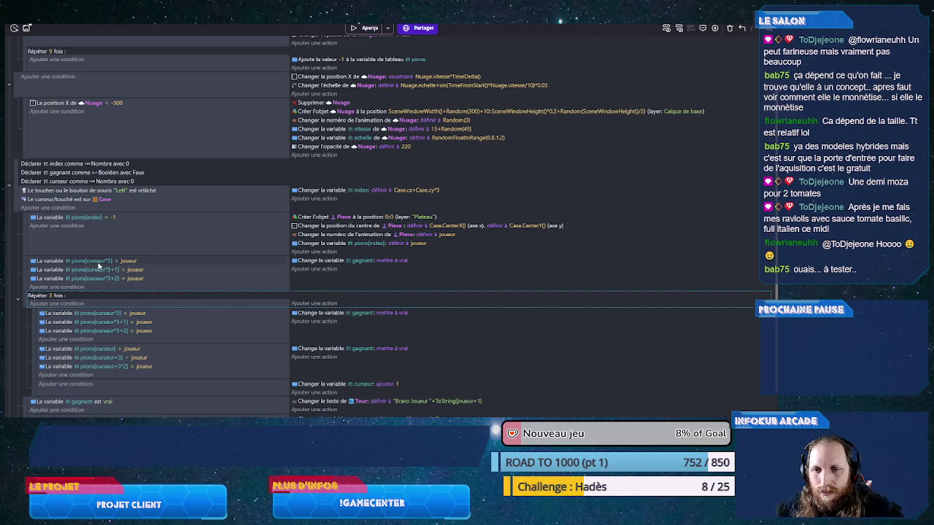
{"action": "left_click", "coordinate": [98, 262]}
{"action": "left_click", "coordinate": [84, 279]}
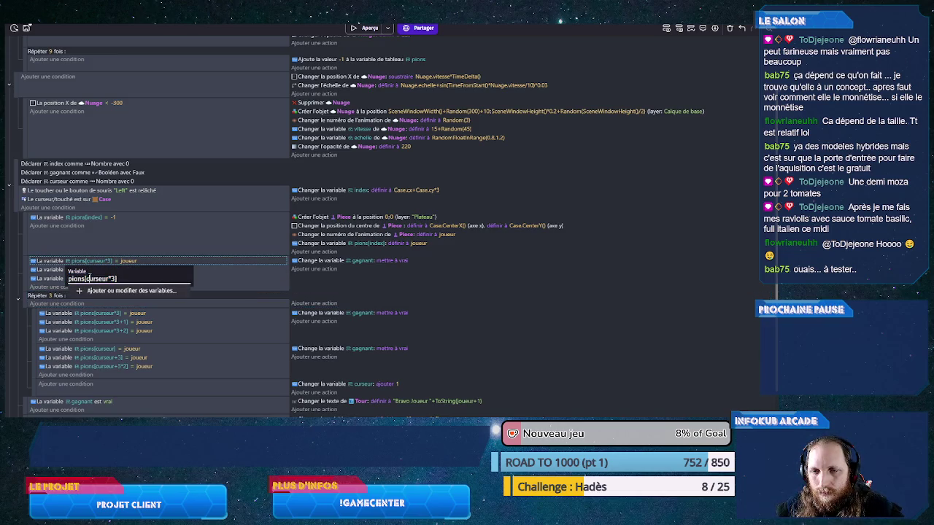
{"action": "left_click_drag", "start_coordinate": [85, 279], "coordinate": [113, 278]}
{"action": "type", "text": "0"}
{"action": "left_click", "coordinate": [129, 249]}
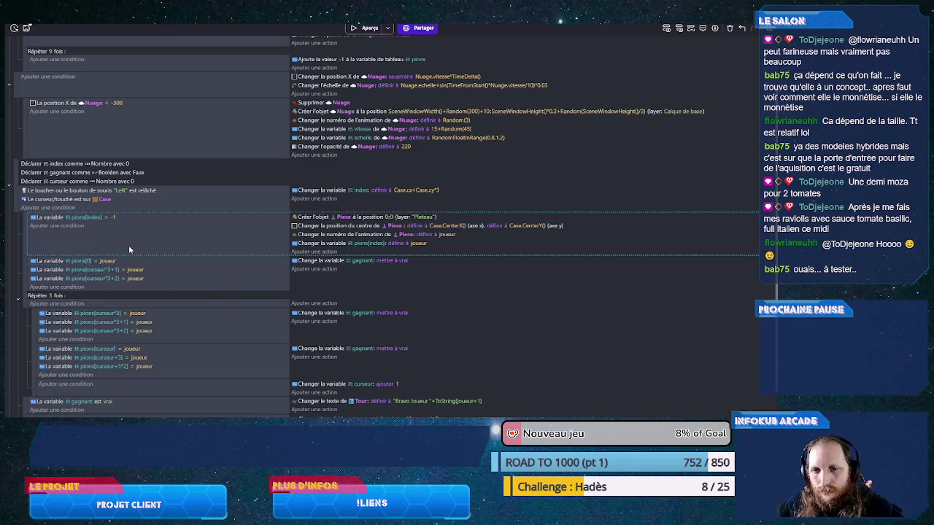
Set the other cells to pions[3+1] and pions[2*3+2], then duplicate the diagonal check
{"action": "left_click", "coordinate": [103, 269]}
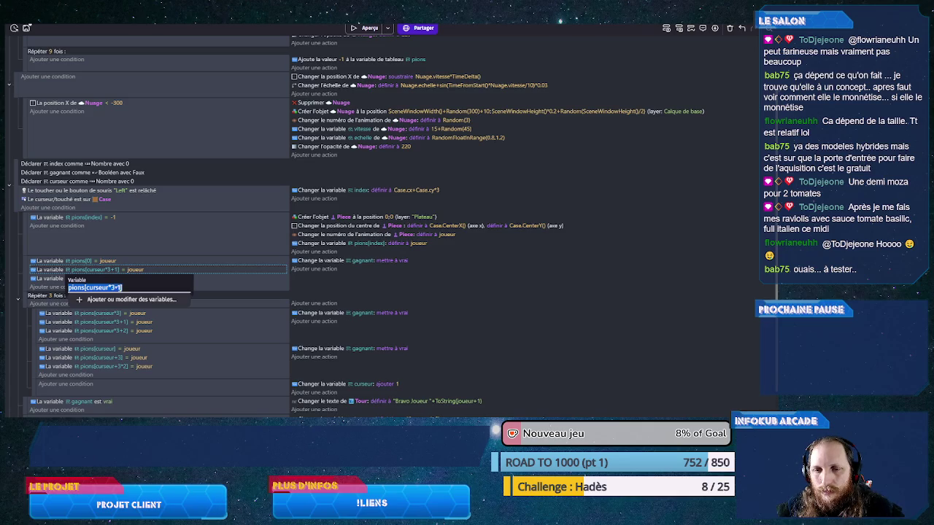
{"action": "left_click", "coordinate": [130, 289]}
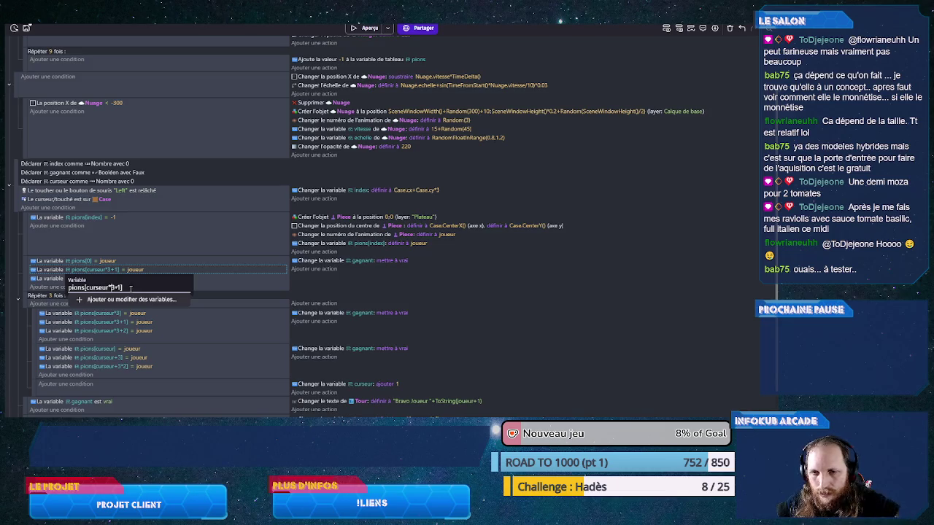
{"action": "key", "text": "BackSpace"}
{"action": "key", "text": "BackSpace"}
{"action": "key", "text": "BackSpace"}
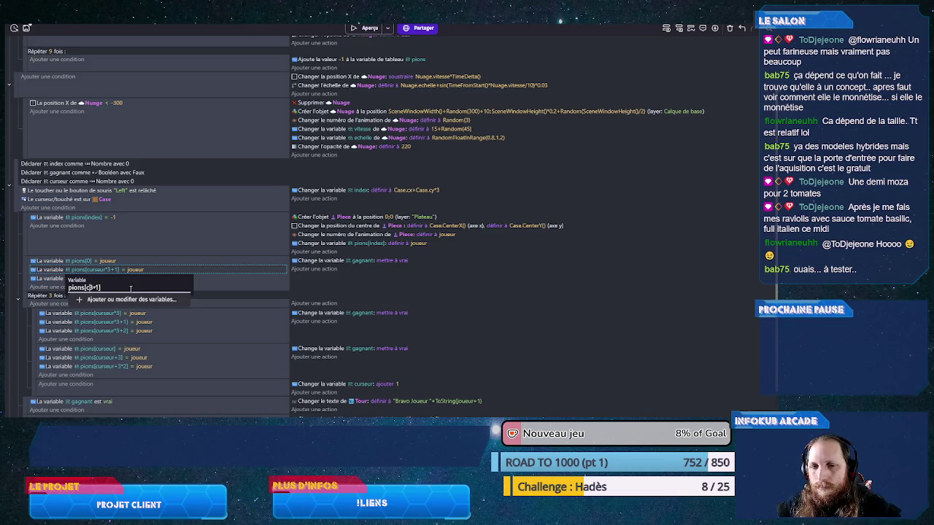
{"action": "key", "text": "BackSpace"}
{"action": "left_click", "coordinate": [141, 242]}
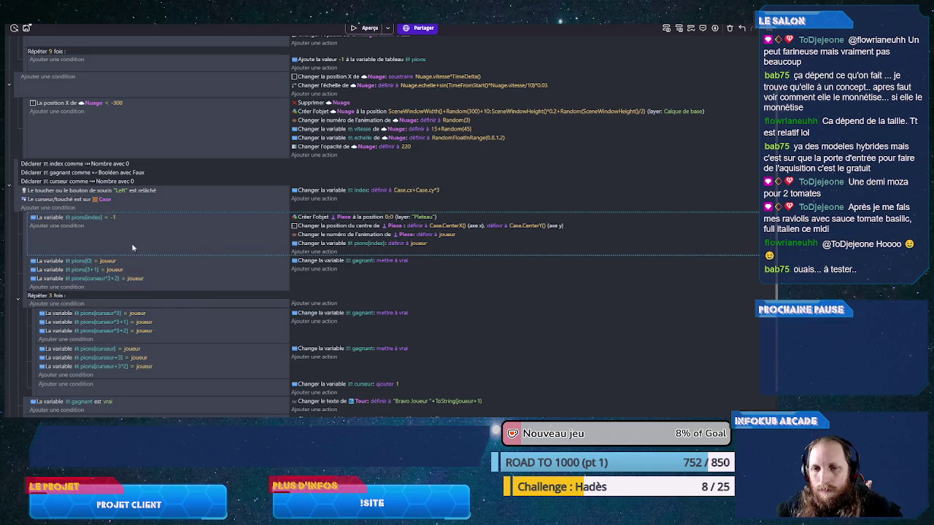
{"action": "left_click", "coordinate": [96, 280]}
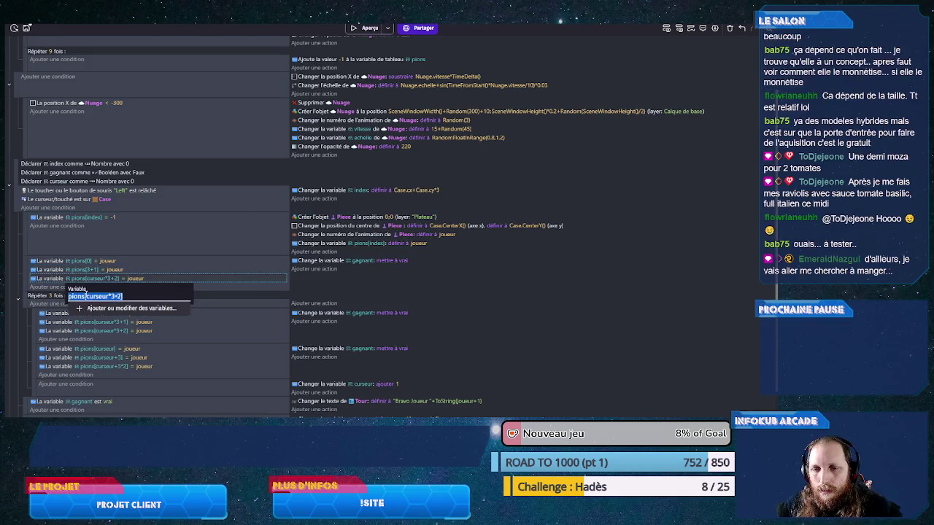
{"action": "left_click", "coordinate": [89, 296]}
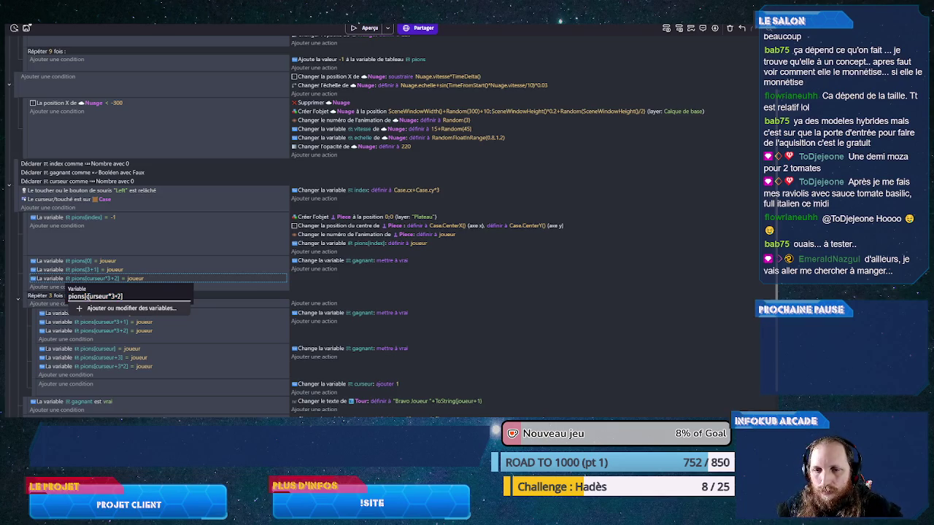
{"action": "double_click", "coordinate": [95, 296]}
{"action": "type", "text": "2"}
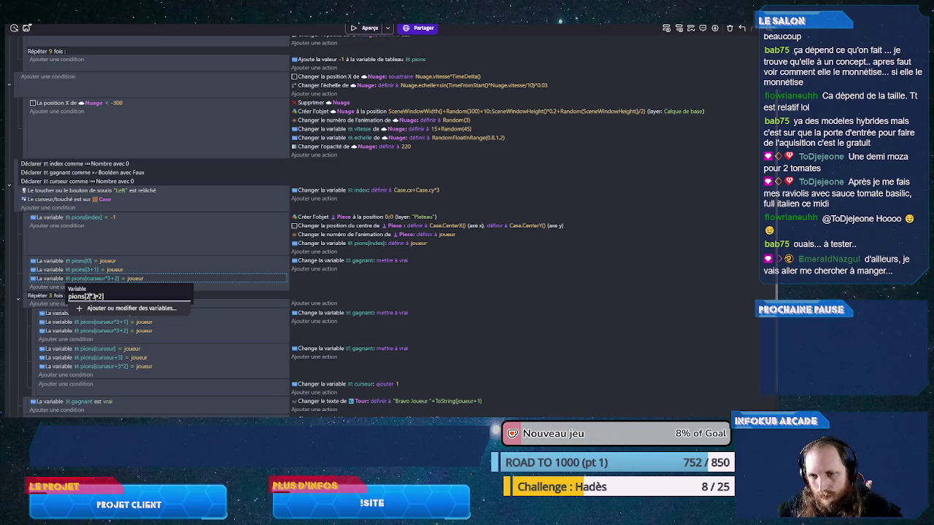
{"action": "left_click", "coordinate": [151, 248]}
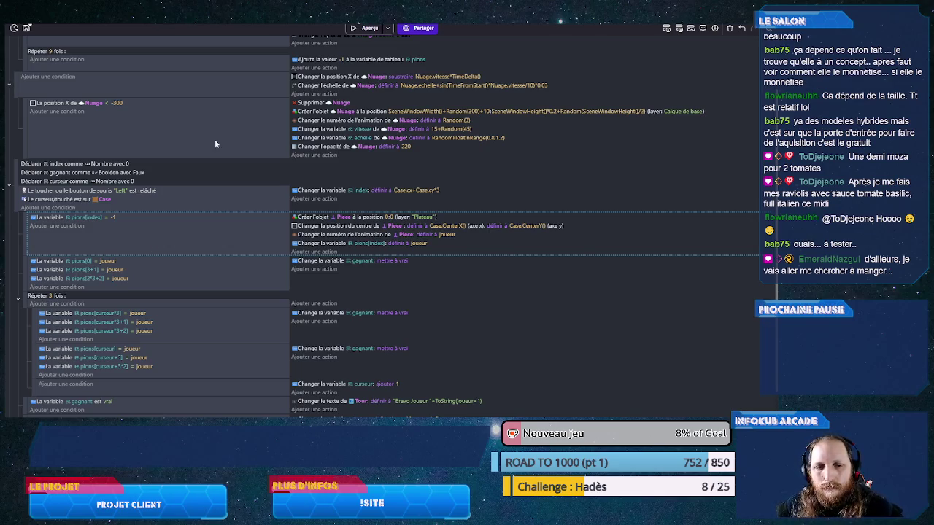
{"action": "left_click", "coordinate": [195, 290]}
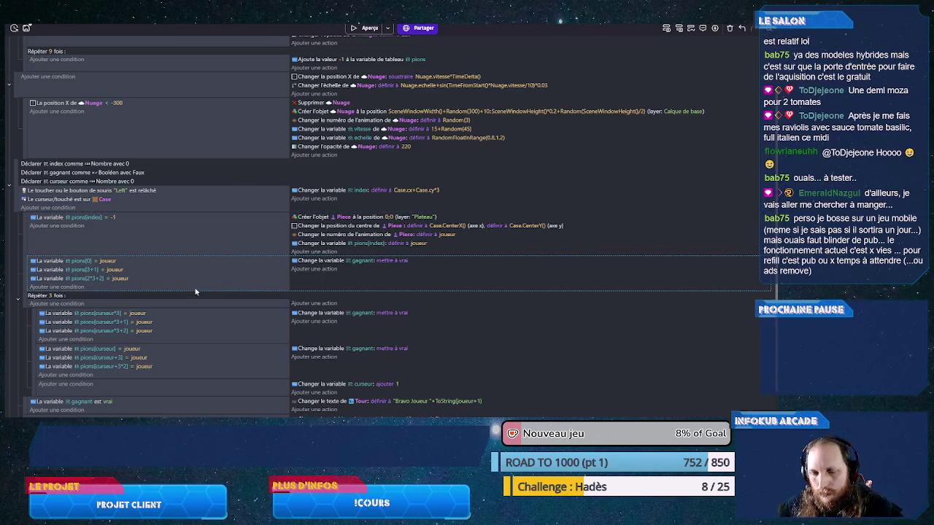
{"action": "key", "text": "ctrl+v"}
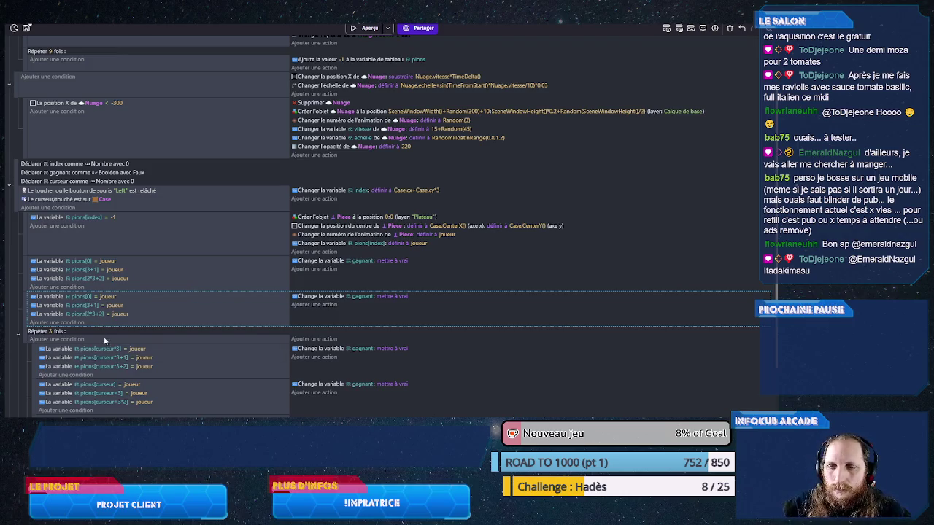
Open the pions[0] index of the copied diagonal check in its inline editor
{"action": "left_click", "coordinate": [80, 296]}
{"action": "left_click", "coordinate": [117, 313]}
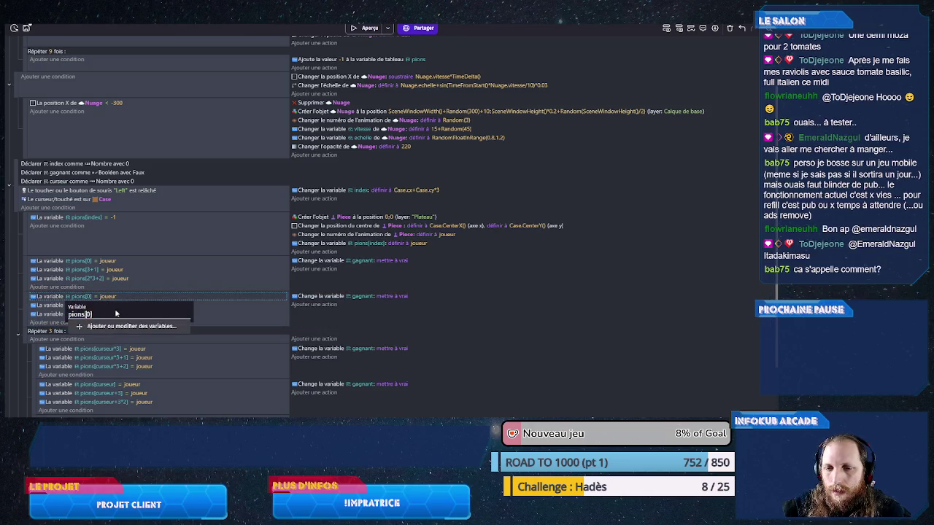
Change the first copied condition from pions[0] to pions[2] = joueur
{"action": "key", "text": "BackSpace"}
{"action": "key", "text": "BackSpace"}
{"action": "type", "text": "2]"}
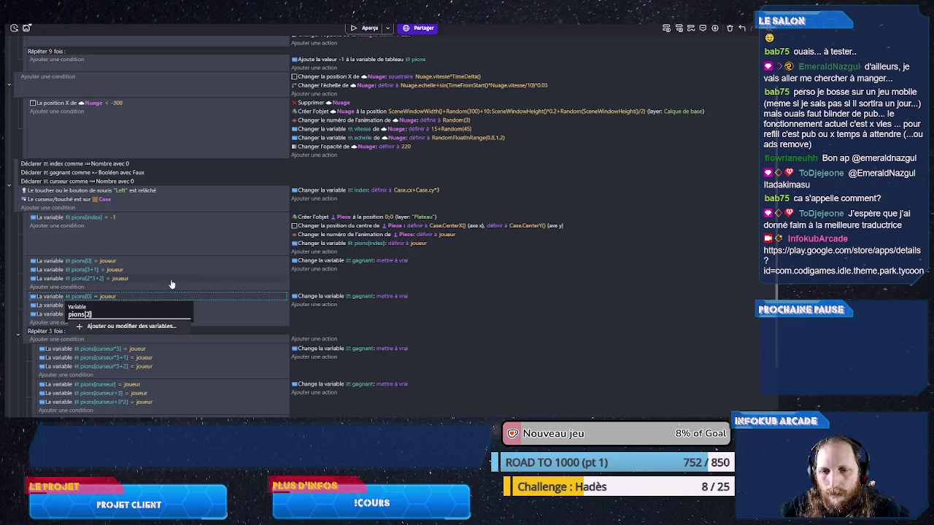
{"action": "left_click", "coordinate": [183, 257]}
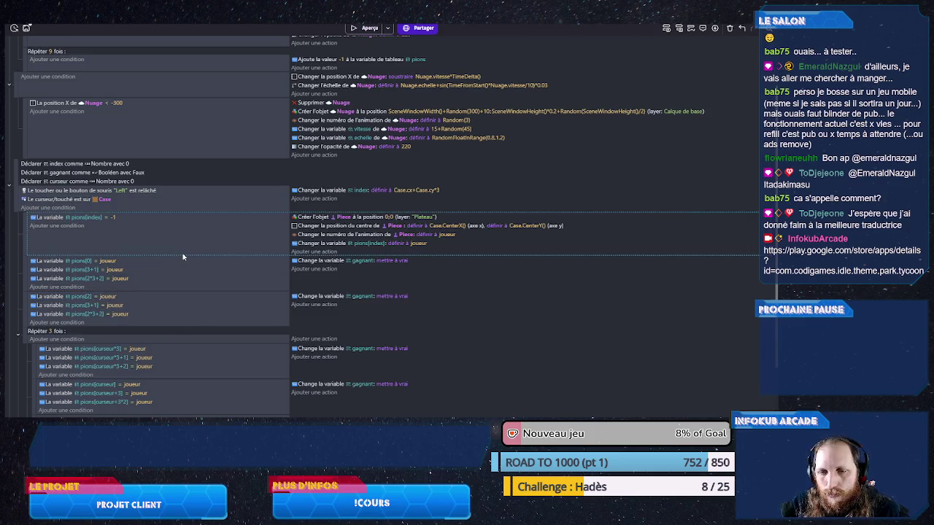
Change the third condition's index from pions[2*3+2] to pions[2*3], then save the project
{"action": "left_click", "coordinate": [94, 314]}
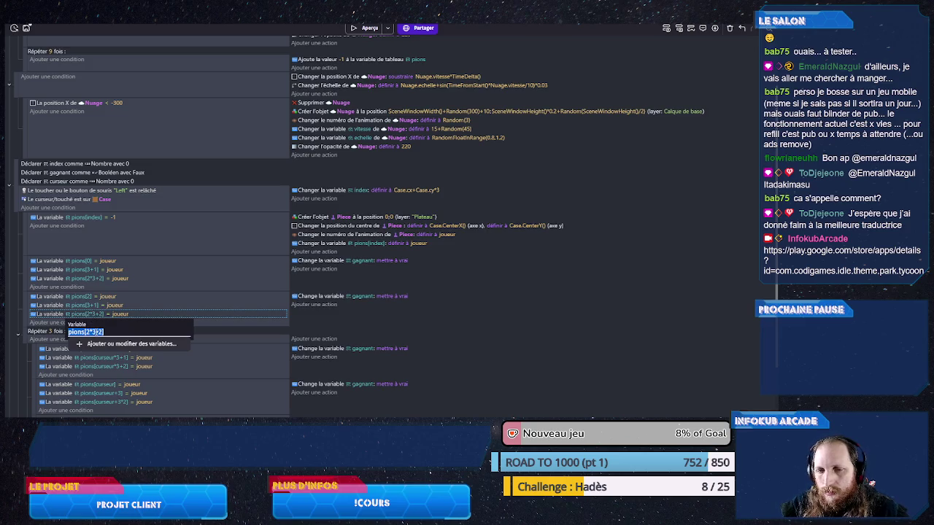
{"action": "left_click", "coordinate": [103, 331]}
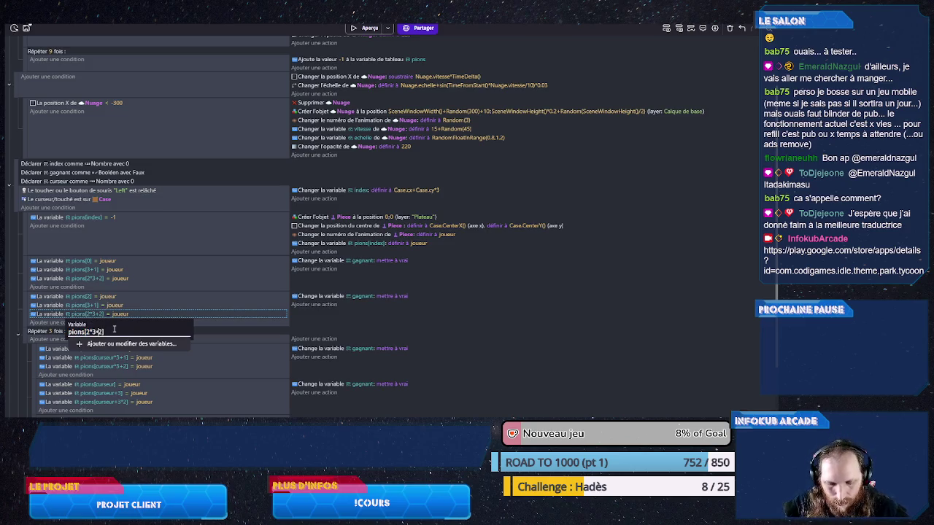
{"action": "key", "text": "BackSpace"}
{"action": "key", "text": "BackSpace"}
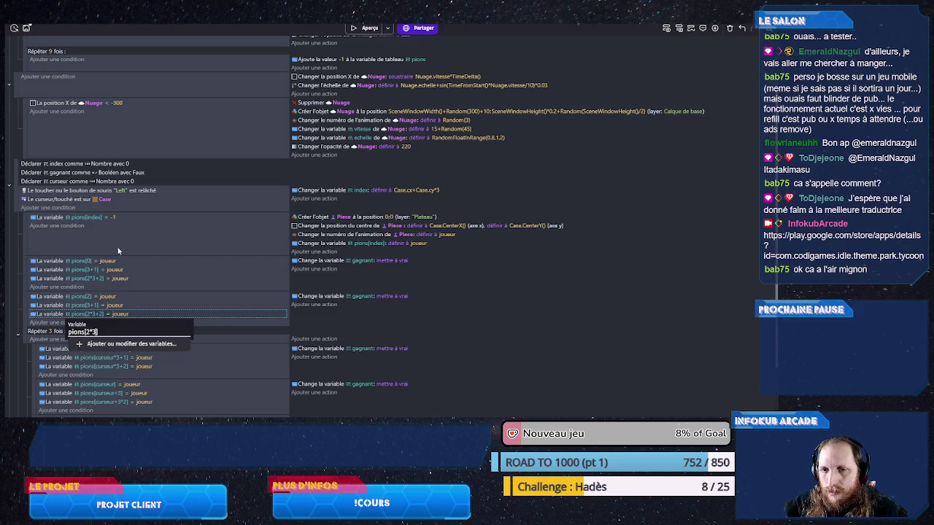
{"action": "key", "text": "Return"}
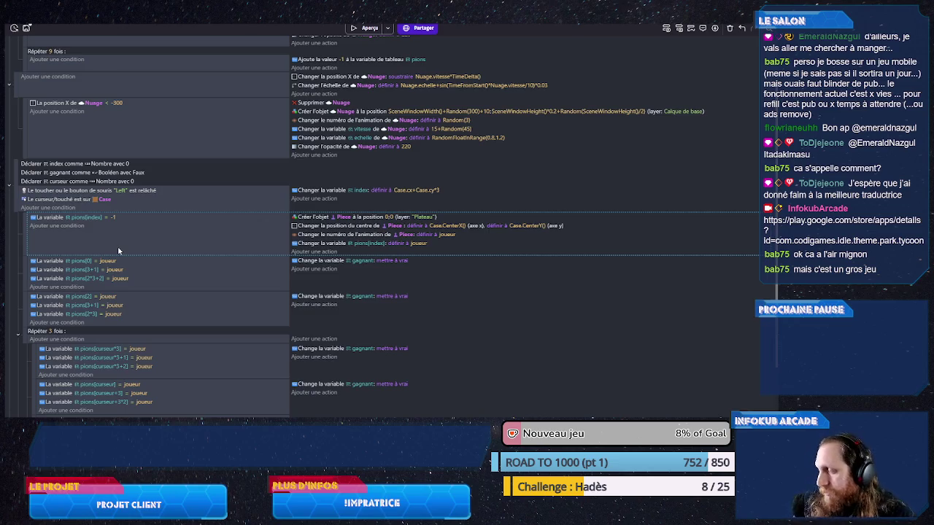
{"action": "key", "text": "ctrl+s"}
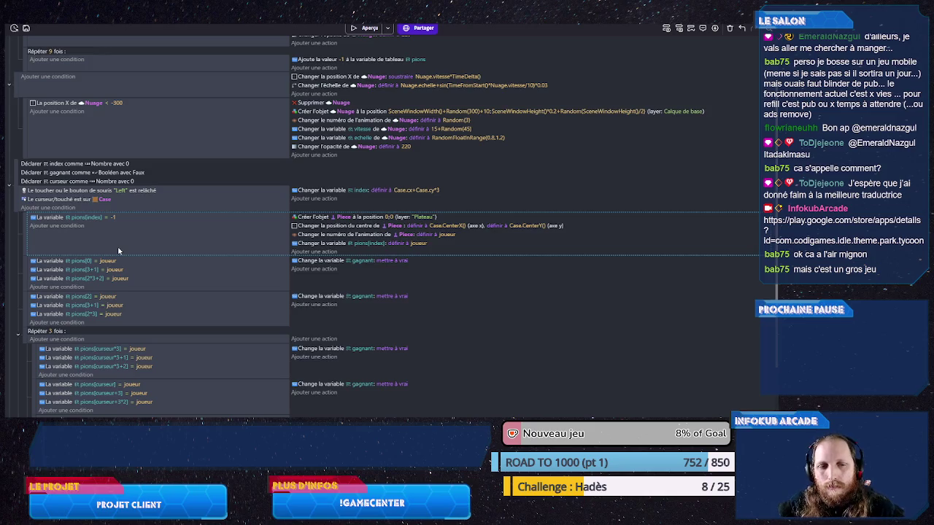
Scroll the event sheet down and back up
{"action": "scroll", "coordinate": [119, 250], "scroll_direction": "down", "scroll_amount": 3}
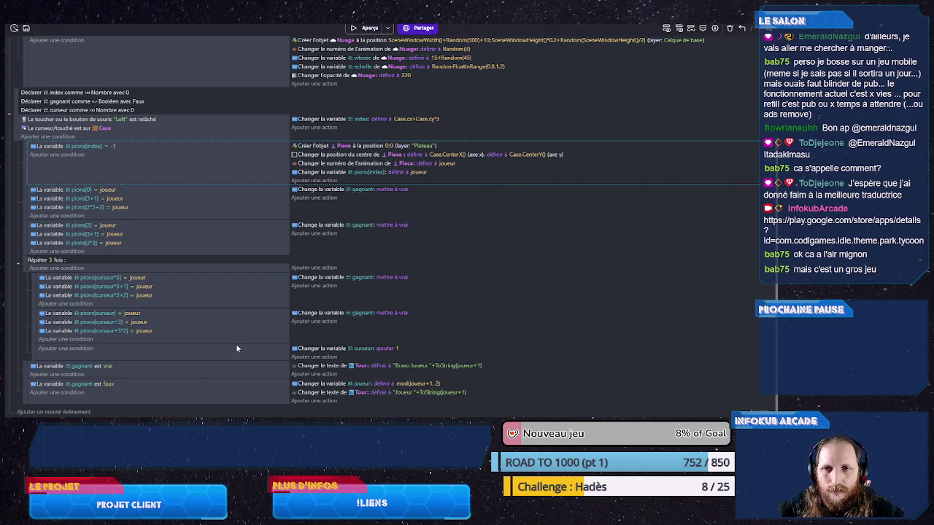
{"action": "scroll", "coordinate": [236, 348], "scroll_direction": "up", "scroll_amount": 5}
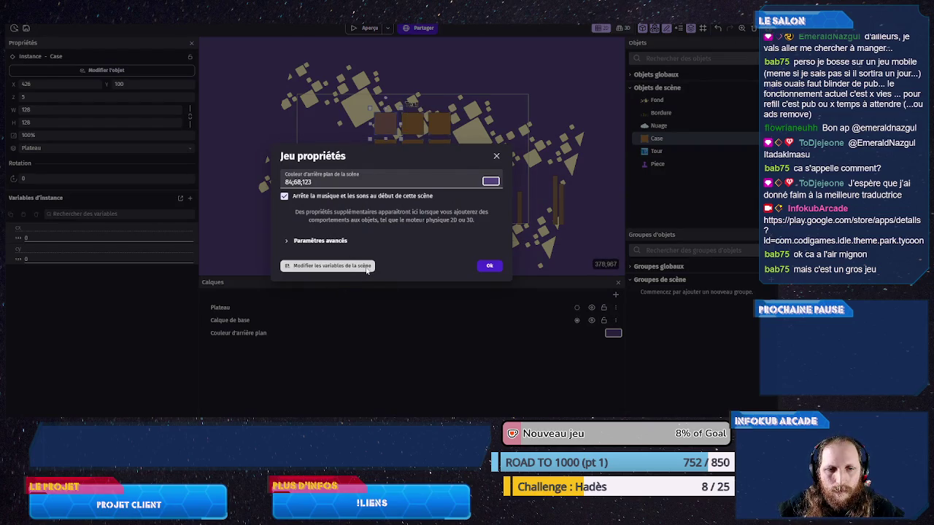
Add a boolean scene variable 'actif' with starting value Vrai
{"action": "left_click", "coordinate": [367, 267]}
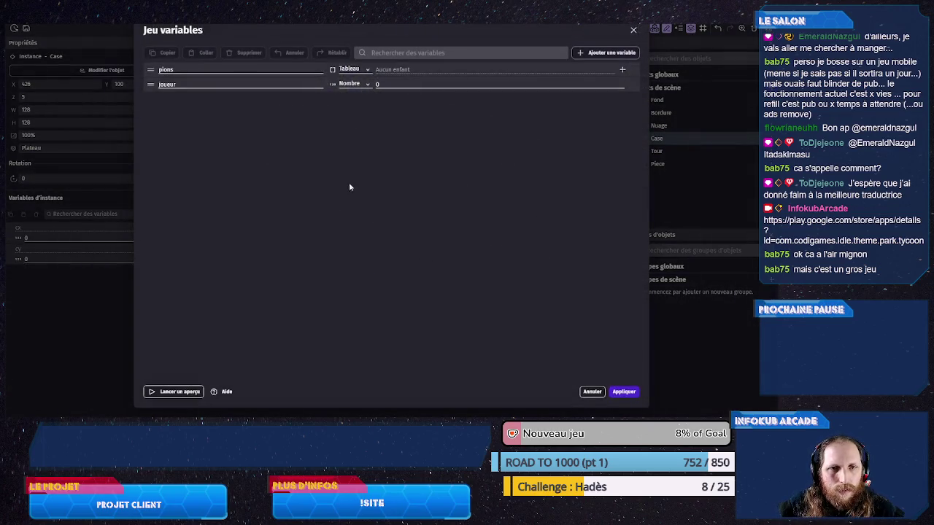
{"action": "left_click", "coordinate": [606, 53]}
{"action": "double_click", "coordinate": [218, 102]}
{"action": "type", "text": "actif"}
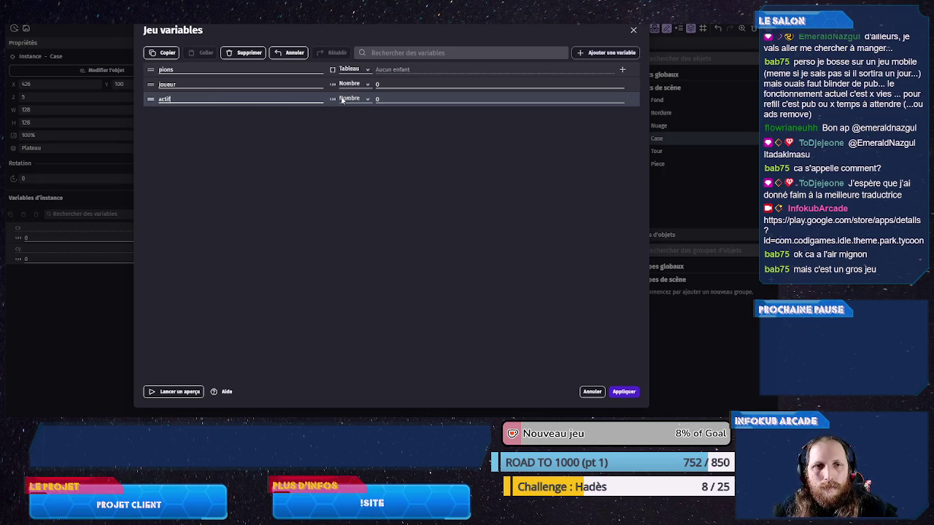
{"action": "left_click", "coordinate": [341, 99]}
{"action": "left_click", "coordinate": [350, 117]}
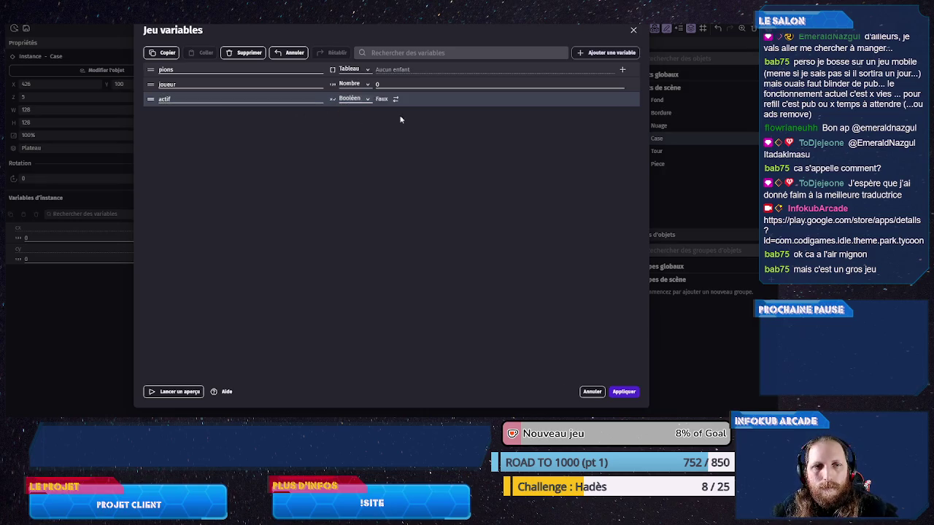
{"action": "left_click", "coordinate": [395, 99]}
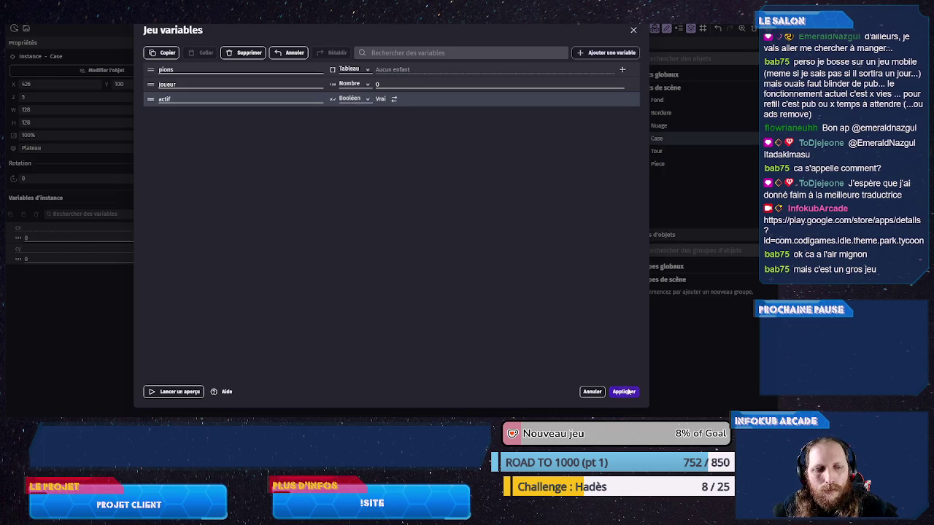
{"action": "left_click", "coordinate": [623, 392]}
Add a condition to the click-release event requiring variable actif to be Vrai
{"action": "left_click", "coordinate": [98, 34]}
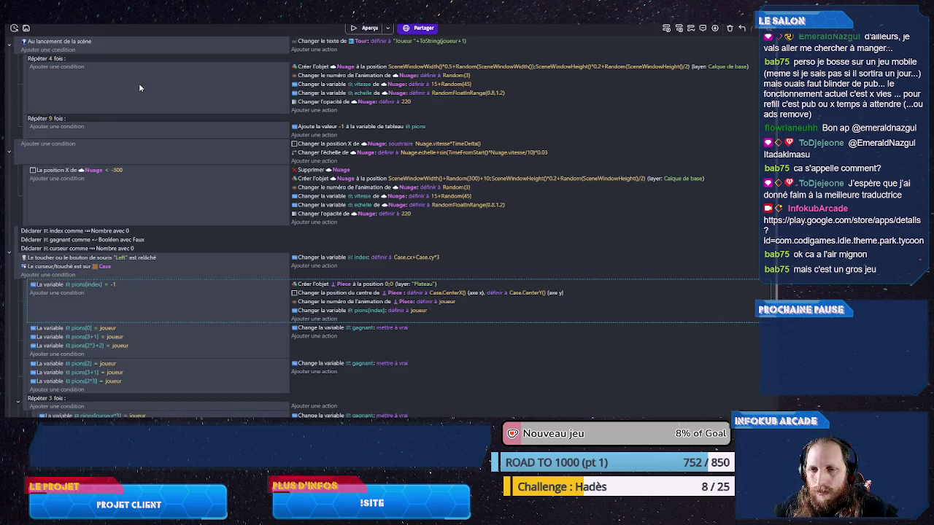
{"action": "left_click", "coordinate": [62, 275]}
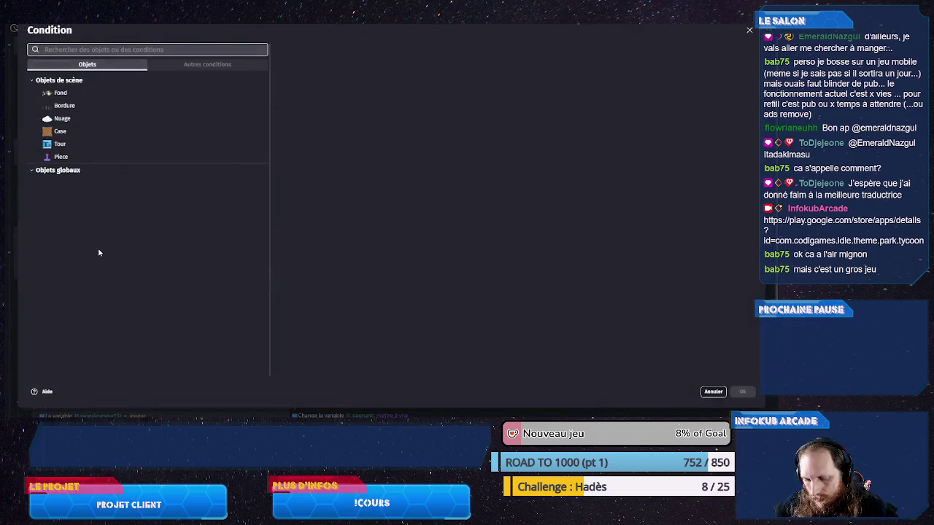
{"action": "type", "text": "var"}
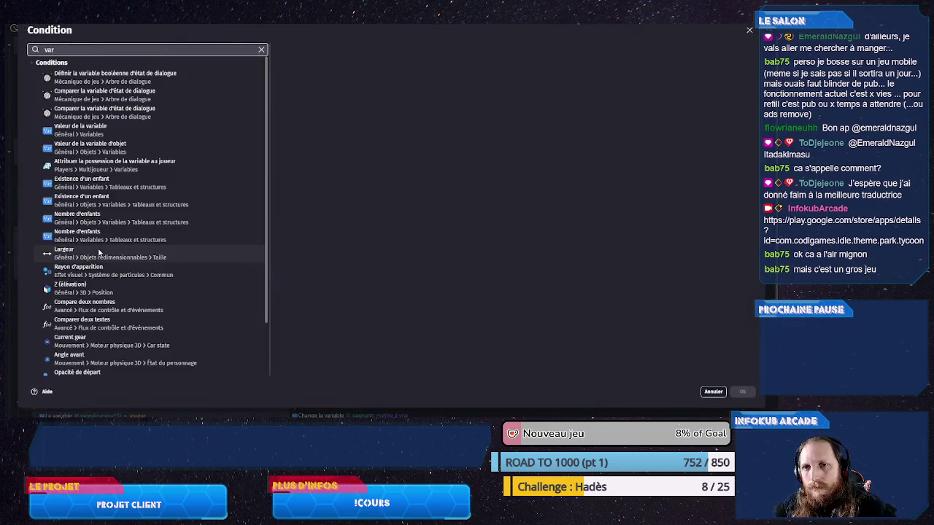
{"action": "left_click", "coordinate": [138, 129]}
{"action": "type", "text": "actif"}
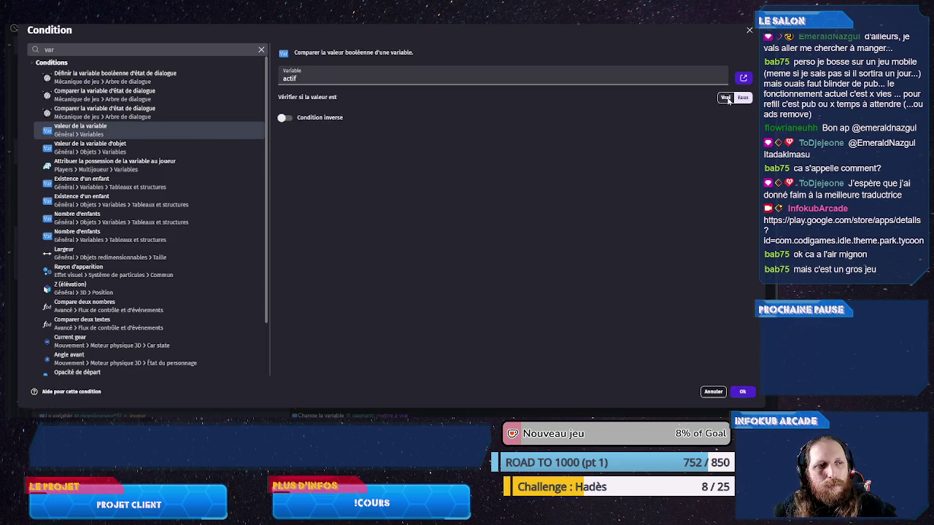
{"action": "left_click", "coordinate": [725, 97]}
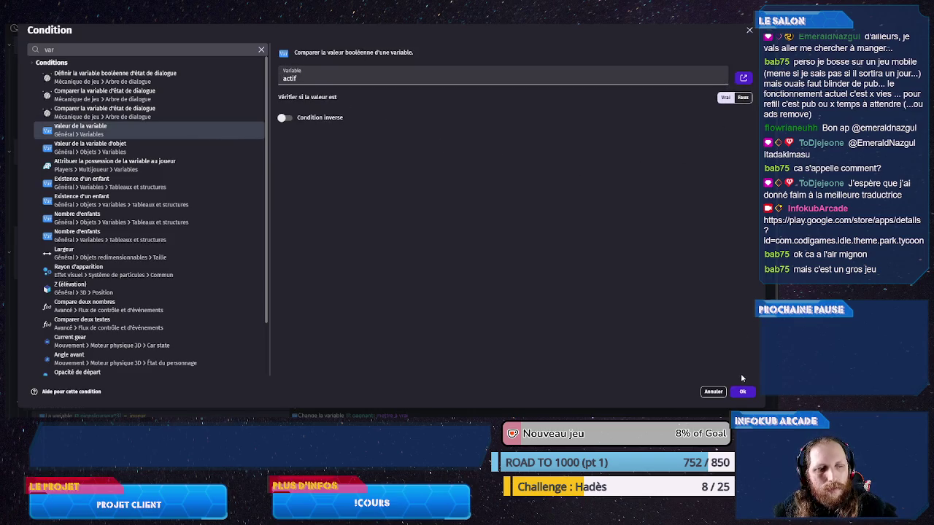
{"action": "left_click", "coordinate": [742, 392]}
{"action": "scroll", "coordinate": [188, 307], "scroll_direction": "down", "scroll_amount": 4}
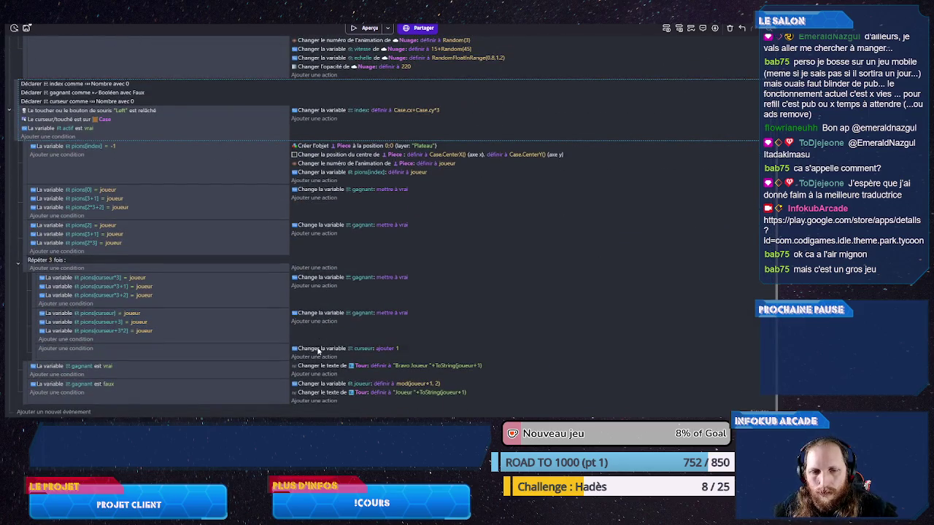
Paste a copy of the gagnant action into the win event, change it to set actif to faux, and save
{"action": "left_click_drag", "start_coordinate": [319, 351], "coordinate": [320, 313]}
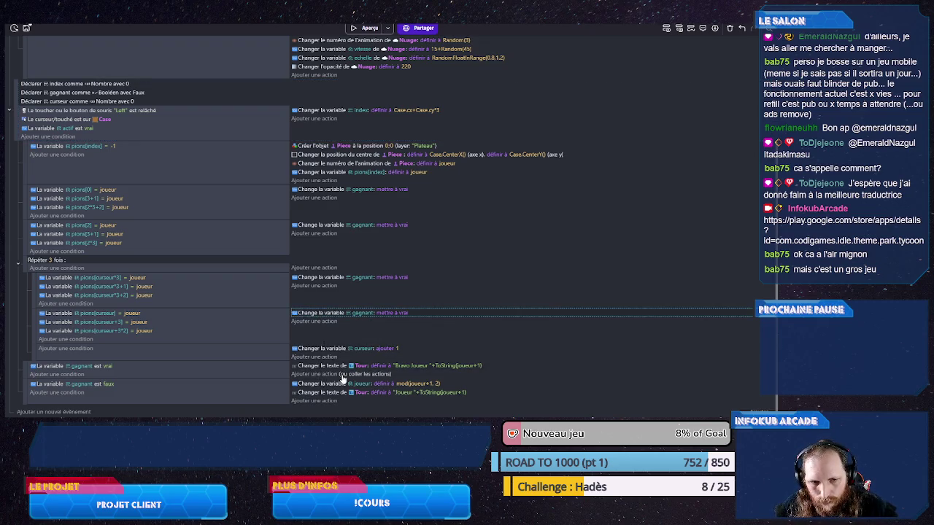
{"action": "left_click", "coordinate": [379, 376]}
{"action": "left_click", "coordinate": [390, 375]}
{"action": "left_click", "coordinate": [407, 394]}
{"action": "left_click", "coordinate": [398, 382]}
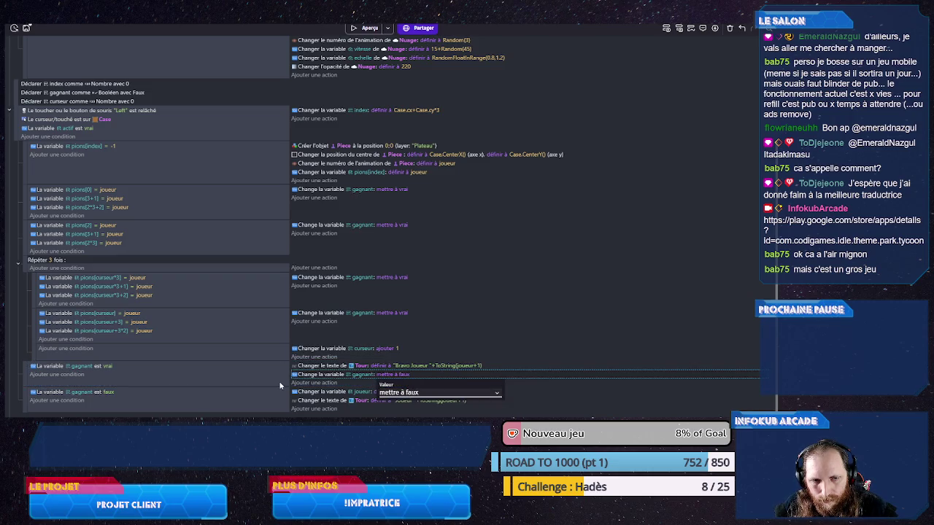
{"action": "left_click", "coordinate": [279, 382]}
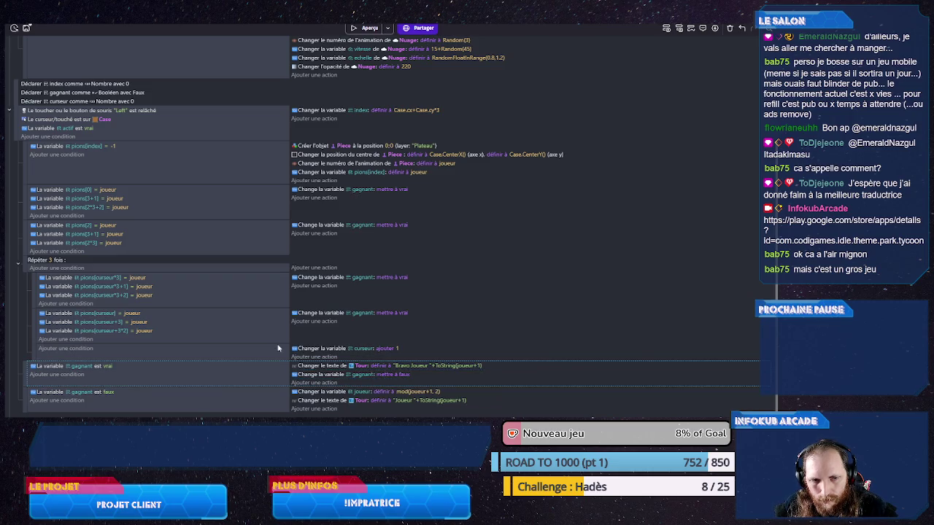
{"action": "left_click", "coordinate": [362, 375]}
{"action": "type", "text": "ac"}
{"action": "left_click", "coordinate": [378, 366]}
{"action": "left_click", "coordinate": [266, 381]}
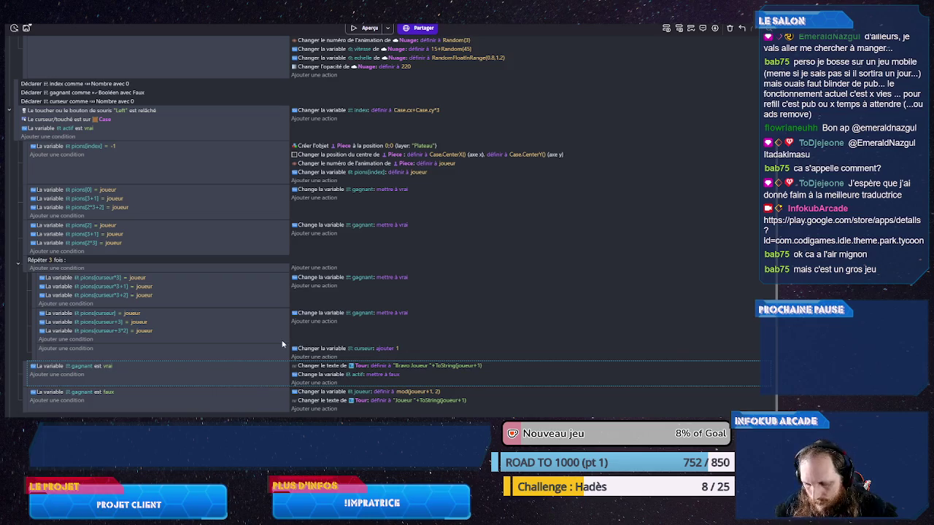
{"action": "key", "text": "ctrl+s"}
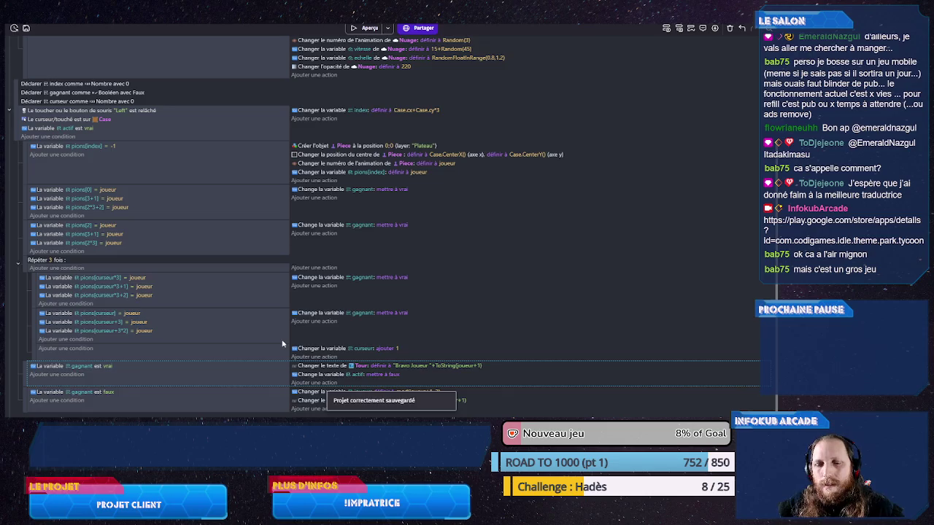
{"action": "scroll", "coordinate": [219, 356], "scroll_direction": "down", "scroll_amount": 1}
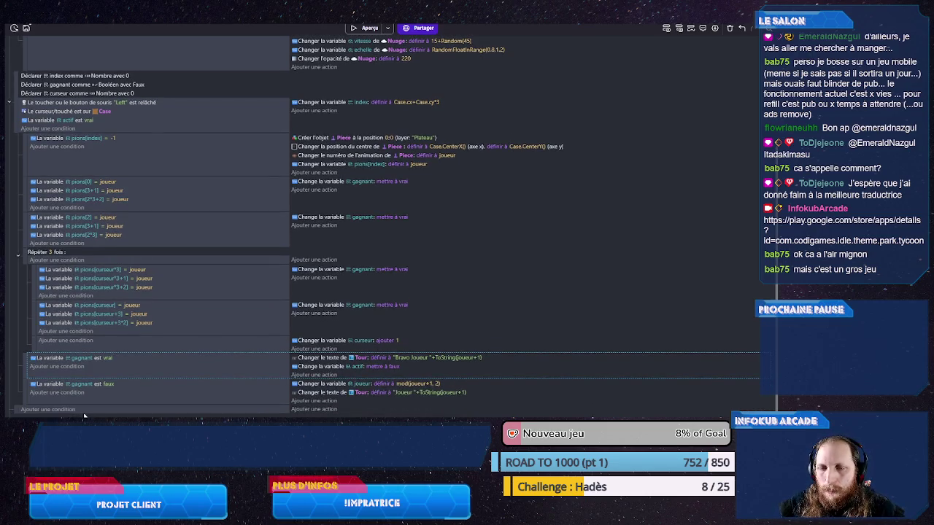
Add a new event with condition 'Bouton de la souris relâché' set to Gauche (principal)
{"action": "left_click", "coordinate": [61, 410]}
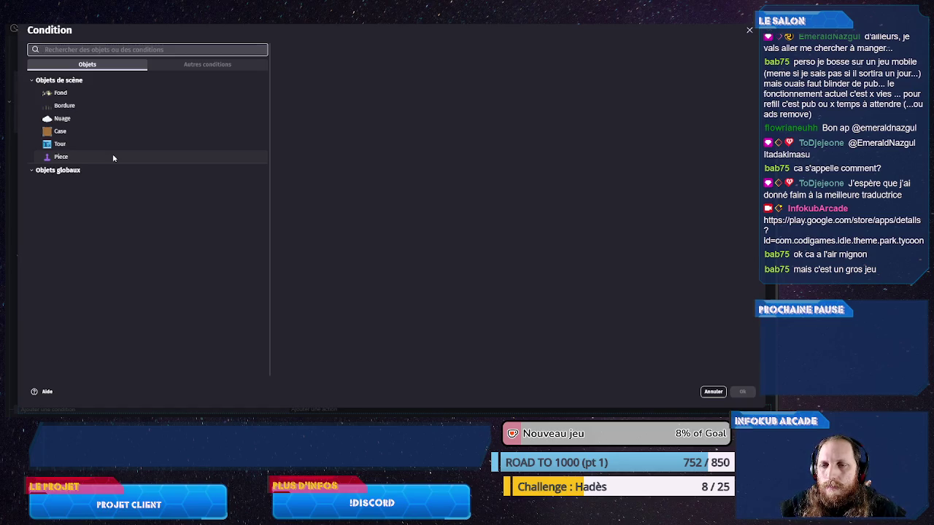
{"action": "type", "text": "va"}
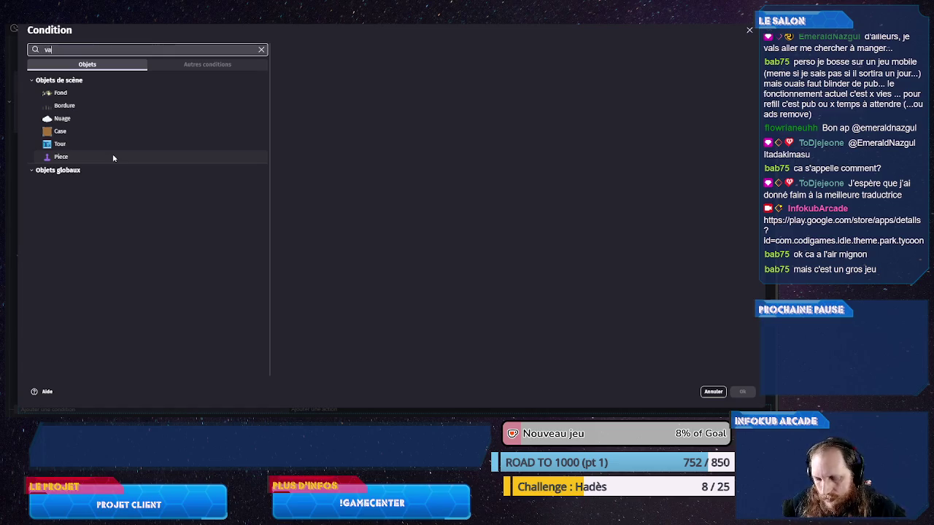
{"action": "key", "text": "BackSpace"}
{"action": "key", "text": "BackSpace"}
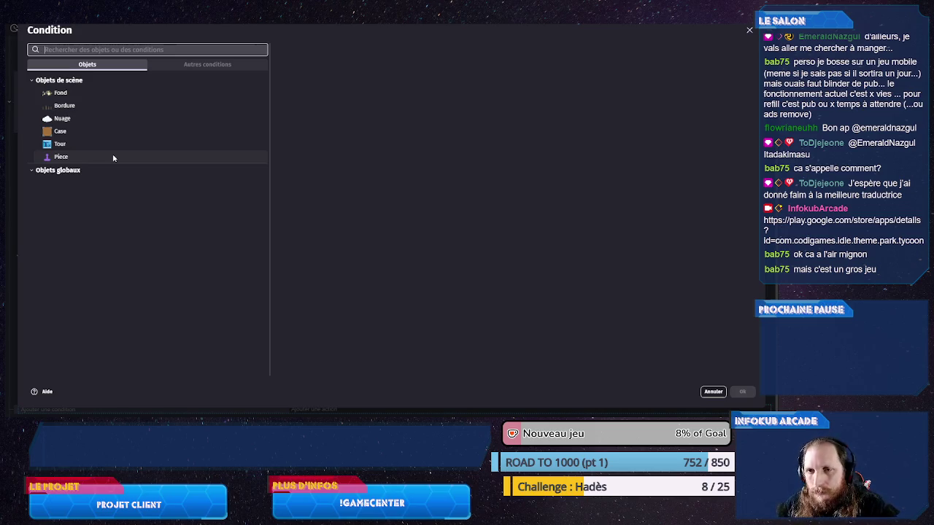
{"action": "type", "text": "sour"}
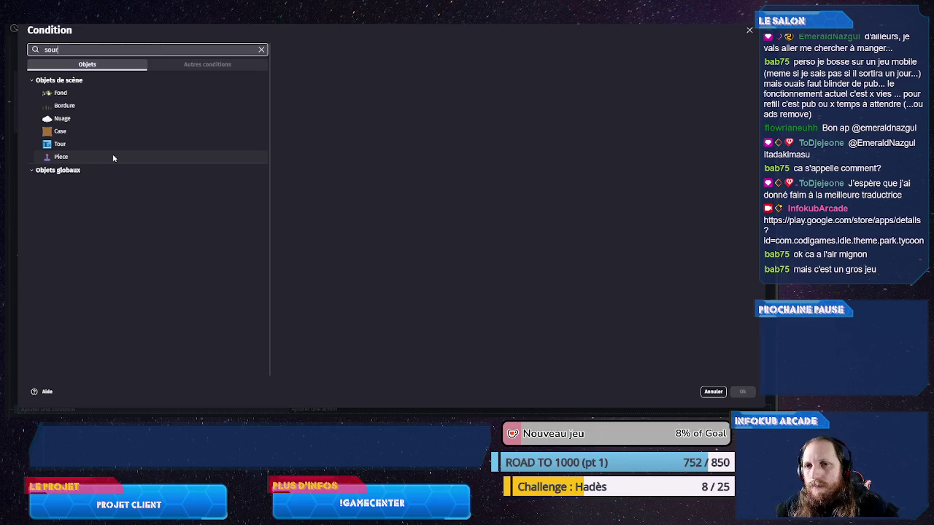
{"action": "left_click", "coordinate": [139, 78]}
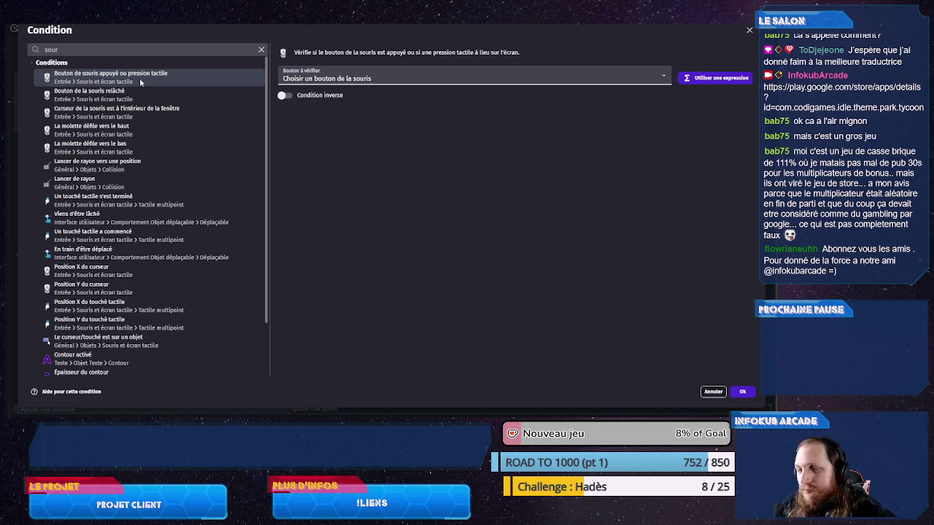
{"action": "left_click", "coordinate": [337, 77]}
{"action": "left_click", "coordinate": [337, 97]}
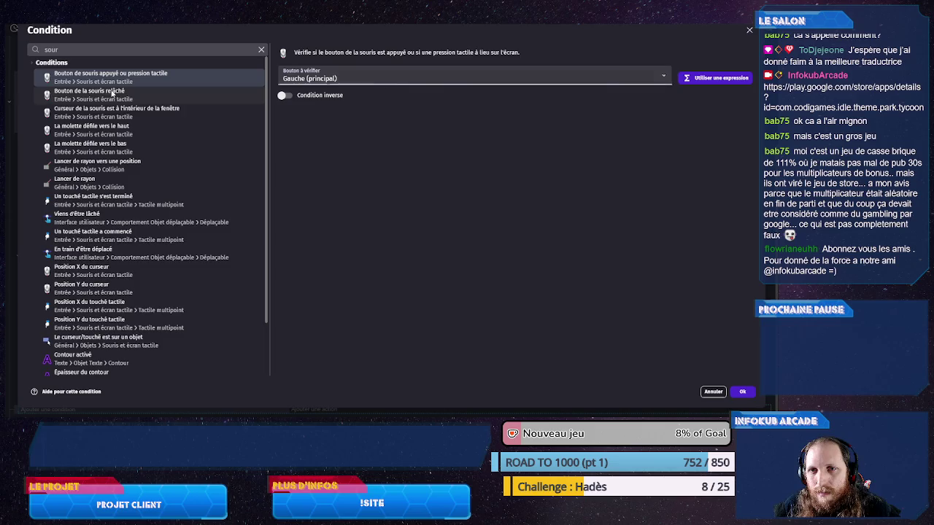
{"action": "left_click", "coordinate": [89, 93]}
{"action": "left_click", "coordinate": [742, 393]}
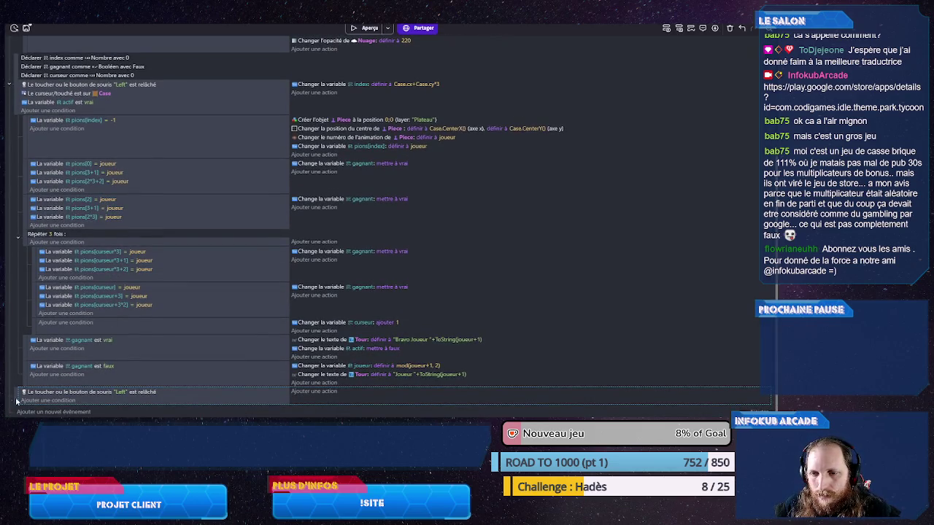
Copy the actif condition into the new release event and switch it to actif = Faux
{"action": "mouse_move", "coordinate": [18, 398]}
{"action": "left_mouse_down"}
{"action": "mouse_move", "coordinate": [73, 184]}
{"action": "mouse_move", "coordinate": [73, 124]}
{"action": "mouse_move", "coordinate": [47, 105]}
{"action": "mouse_move", "coordinate": [69, 151]}
{"action": "mouse_move", "coordinate": [81, 403]}
{"action": "mouse_move", "coordinate": [109, 410]}
{"action": "left_mouse_up"}
{"action": "left_click", "coordinate": [88, 401]}
{"action": "left_click", "coordinate": [156, 380]}
{"action": "left_click", "coordinate": [168, 412]}
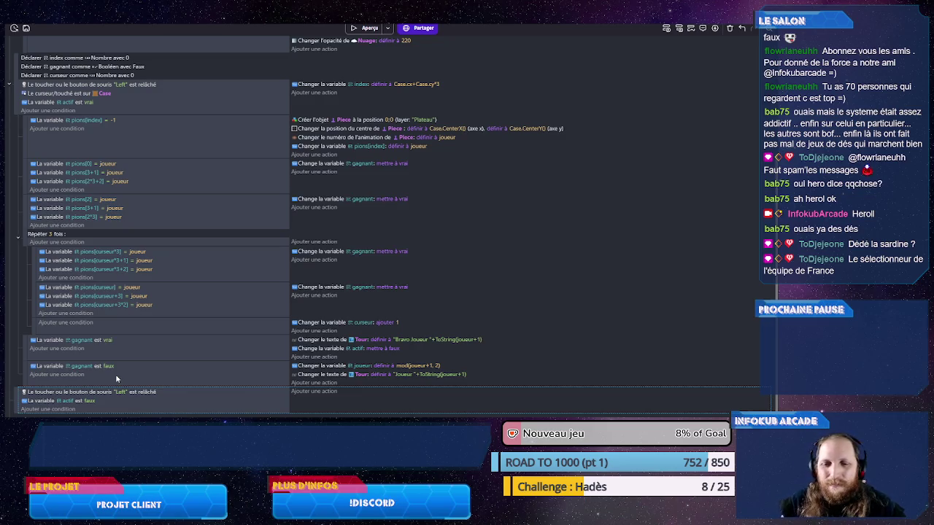
{"action": "scroll", "coordinate": [116, 377], "scroll_direction": "down", "scroll_amount": 1}
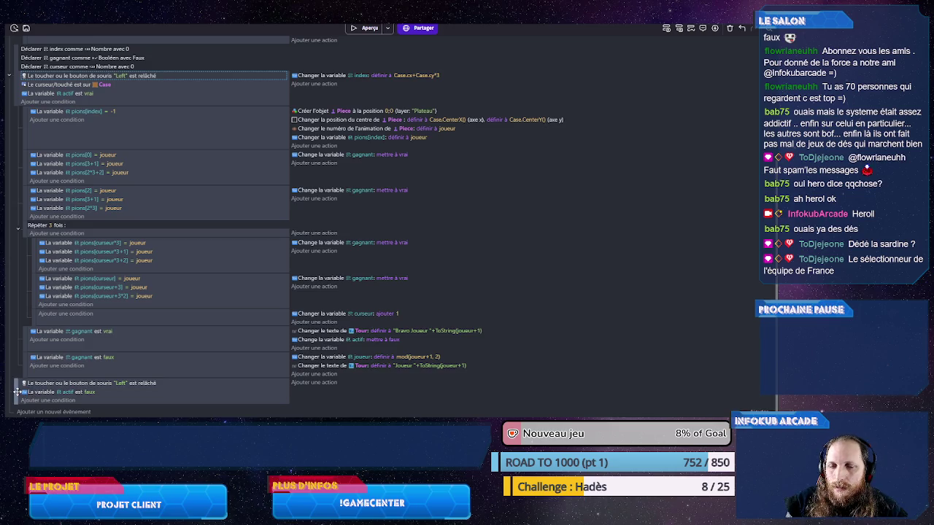
{"action": "mouse_move", "coordinate": [17, 392]}
{"action": "left_mouse_down"}
{"action": "mouse_move", "coordinate": [16, 55]}
{"action": "mouse_move", "coordinate": [46, 54]}
{"action": "mouse_move", "coordinate": [16, 58]}
{"action": "left_mouse_up"}
{"action": "mouse_move", "coordinate": [14, 387]}
{"action": "left_mouse_down"}
{"action": "mouse_move", "coordinate": [19, 48]}
{"action": "mouse_move", "coordinate": [19, 58]}
{"action": "left_mouse_up"}
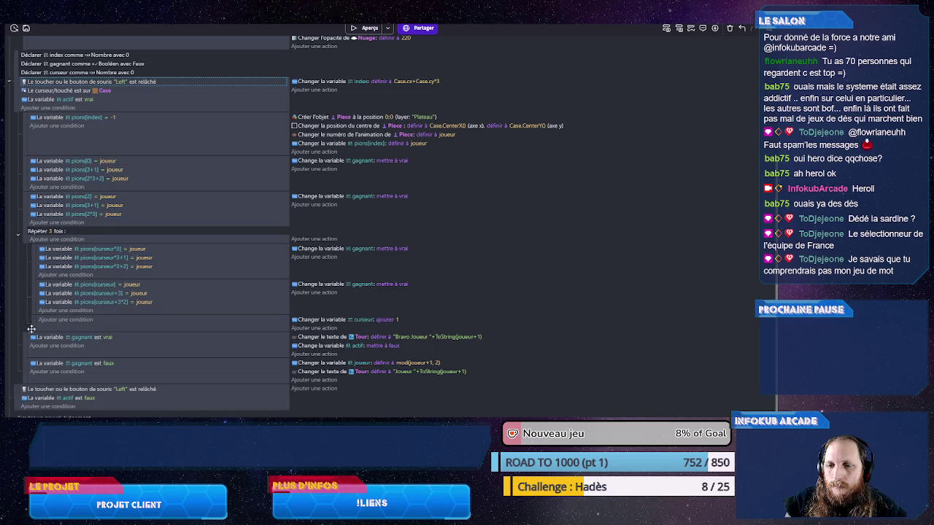
{"action": "mouse_move", "coordinate": [15, 390]}
{"action": "left_mouse_down"}
{"action": "mouse_move", "coordinate": [17, 48]}
{"action": "mouse_move", "coordinate": [13, 69]}
{"action": "mouse_move", "coordinate": [18, 56]}
{"action": "left_mouse_up"}
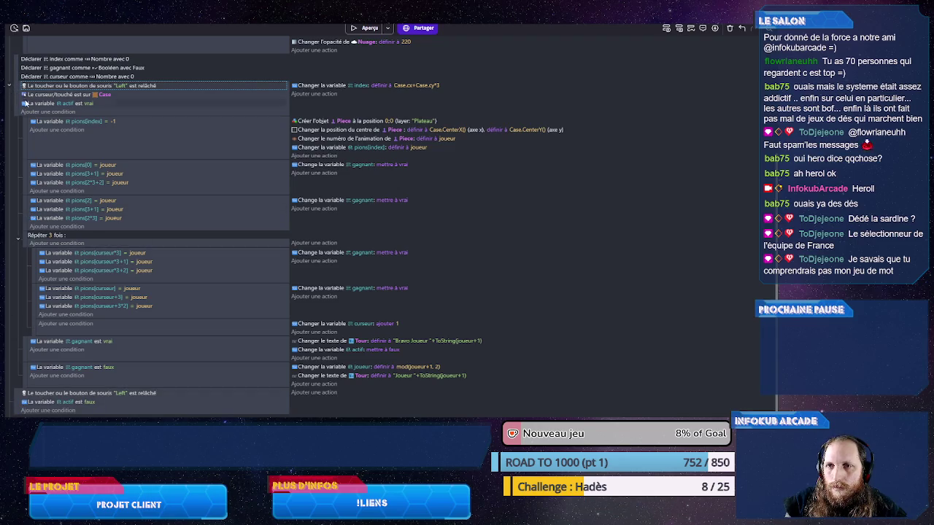
Move the mouse-release event above the click event, expand it, and begin adding an action under 'actif est faux'
{"action": "left_click", "coordinate": [9, 86]}
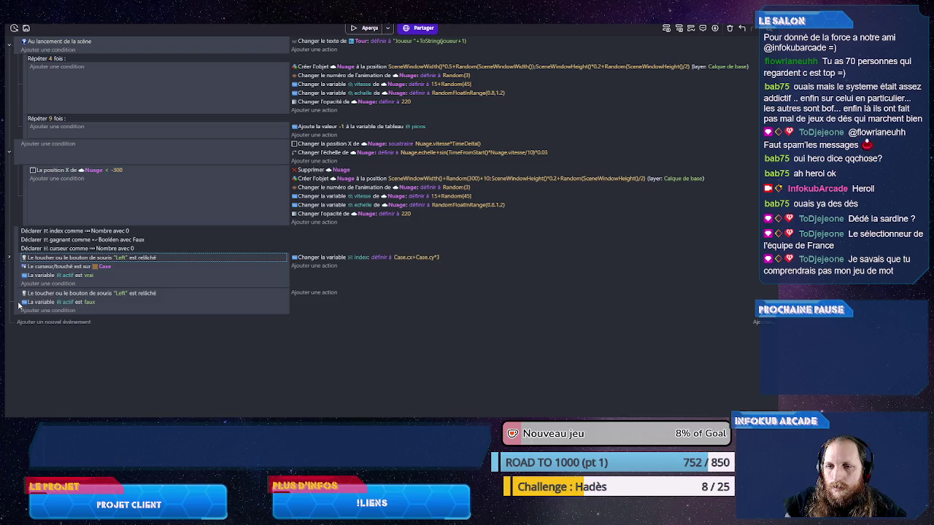
{"action": "left_click_drag", "start_coordinate": [18, 300], "coordinate": [16, 231]}
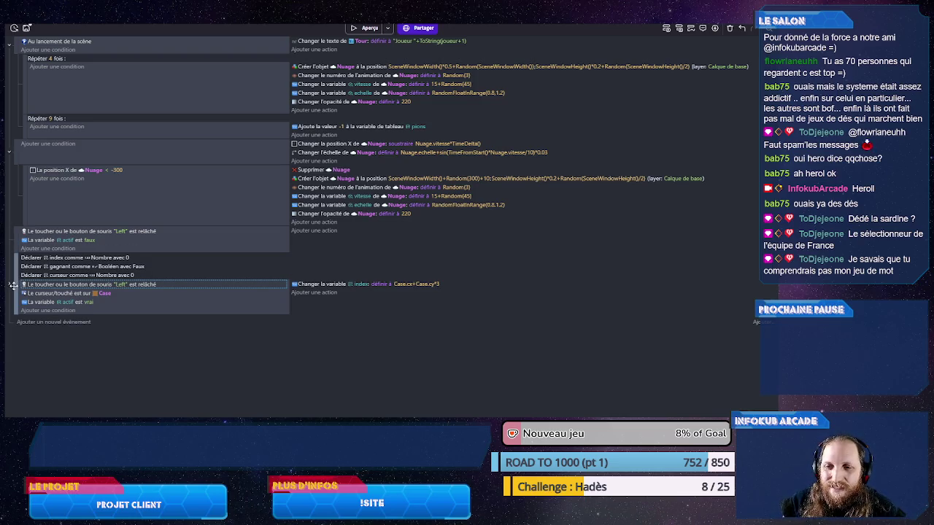
{"action": "left_click", "coordinate": [10, 286]}
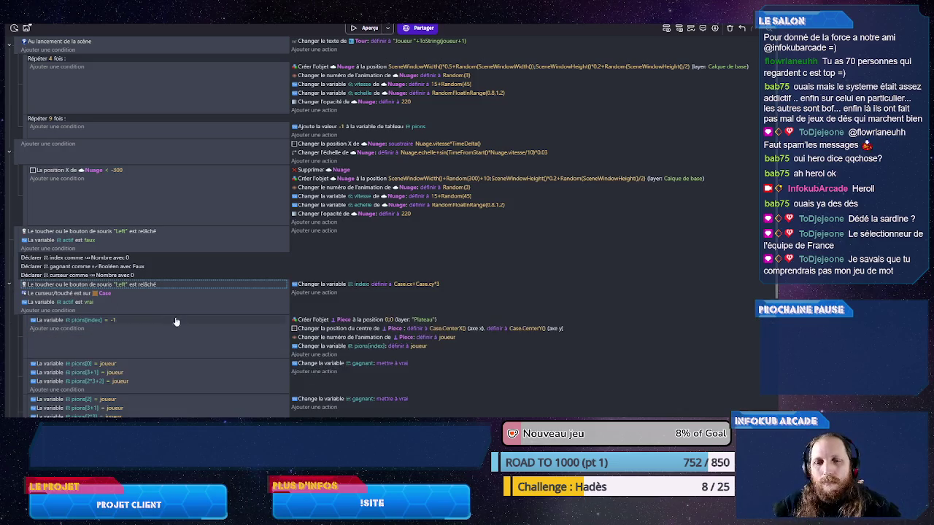
{"action": "scroll", "coordinate": [179, 313], "scroll_direction": "down", "scroll_amount": 5}
{"action": "scroll", "coordinate": [248, 350], "scroll_direction": "up", "scroll_amount": 2}
{"action": "scroll", "coordinate": [191, 387], "scroll_direction": "up", "scroll_amount": 3}
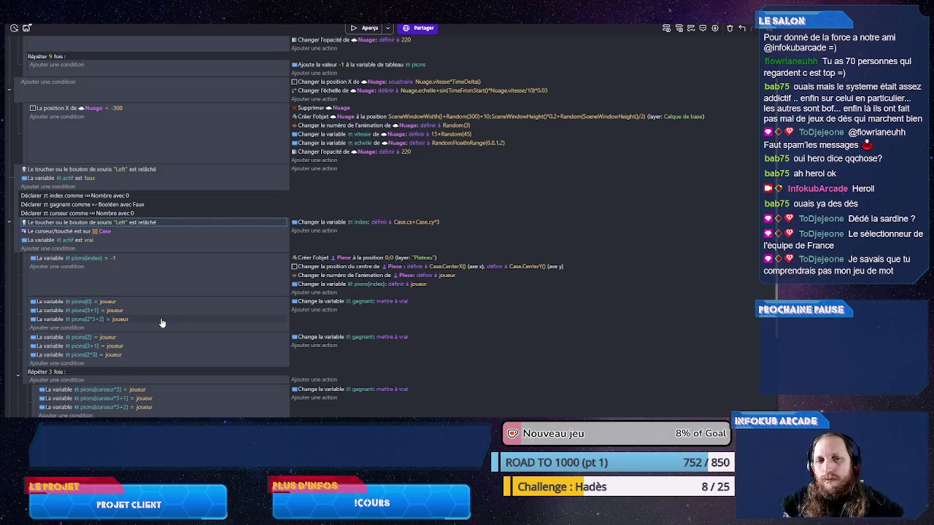
{"action": "left_click", "coordinate": [314, 170]}
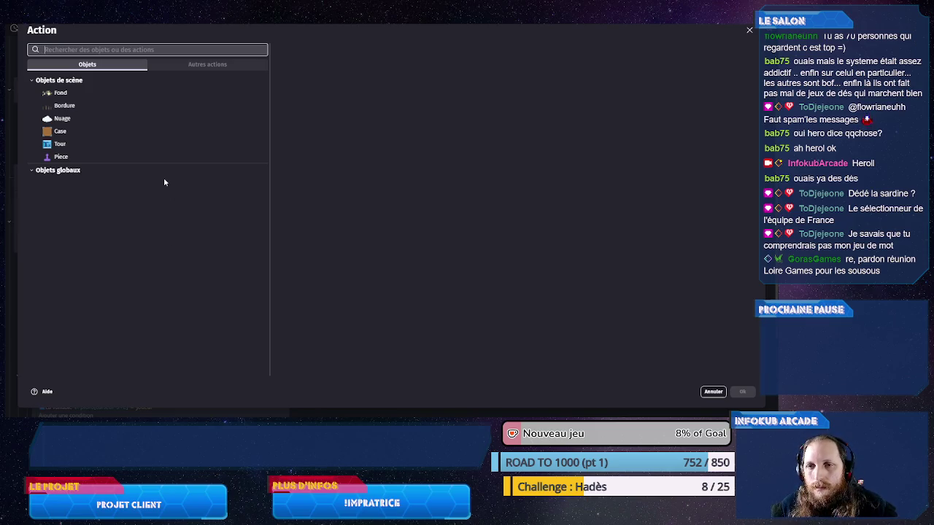
Add a 'Changer la scène' action to the Jeu scene and save the project
{"action": "type", "text": "scene"}
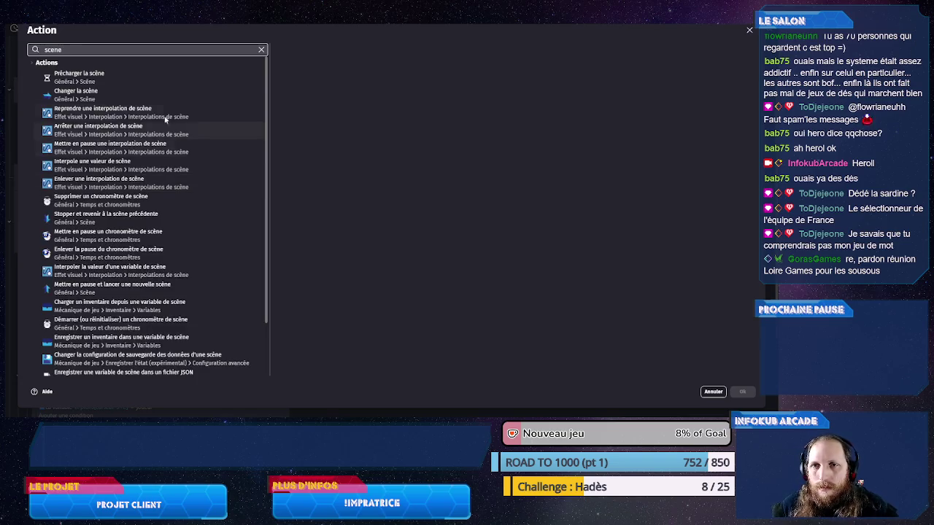
{"action": "left_click", "coordinate": [167, 97]}
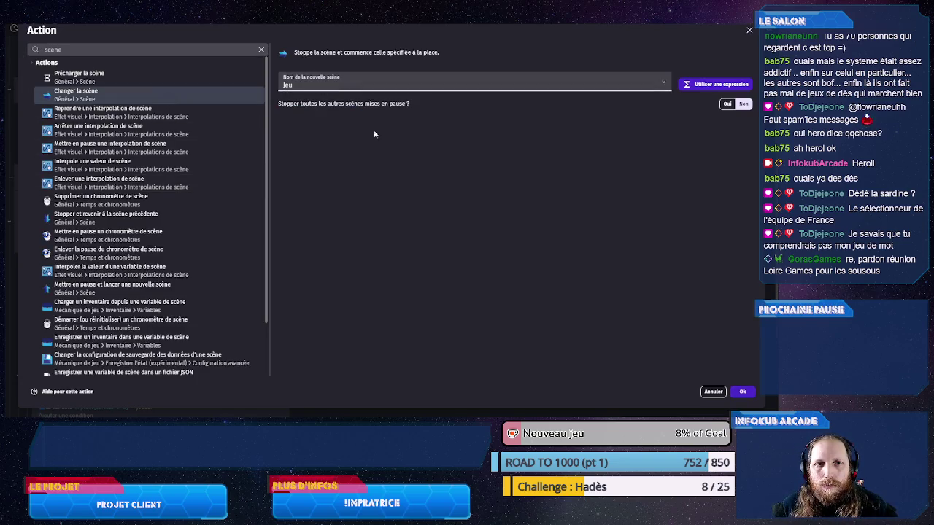
{"action": "left_click", "coordinate": [743, 392]}
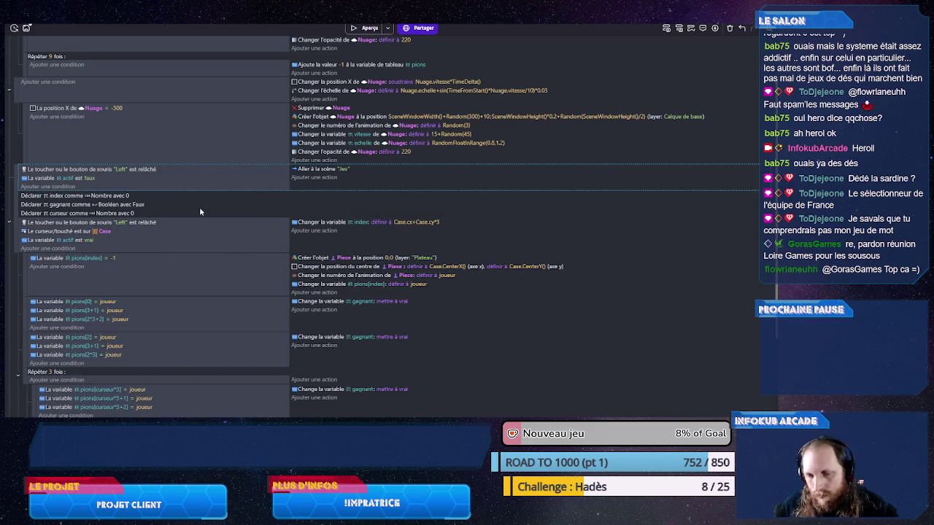
{"action": "key", "text": "ctrl+s"}
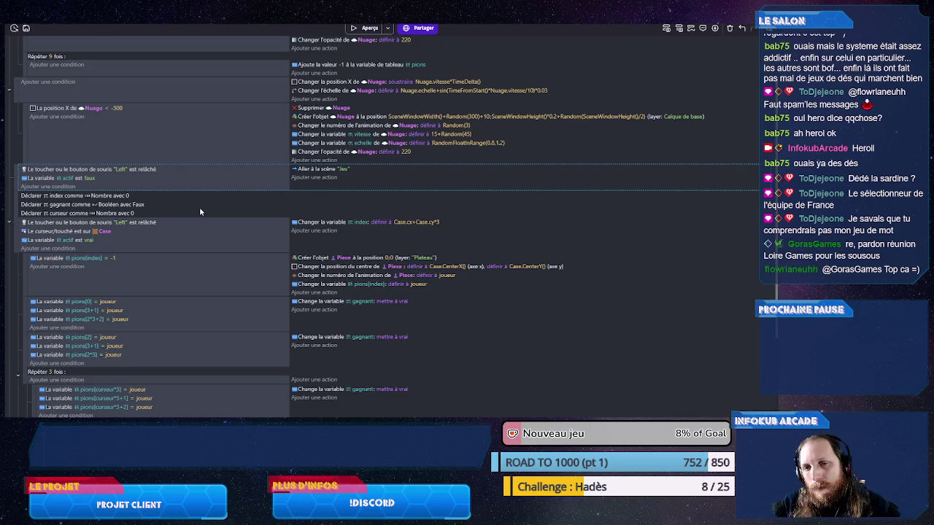
{"action": "scroll", "coordinate": [200, 211], "scroll_direction": "down", "scroll_amount": 3}
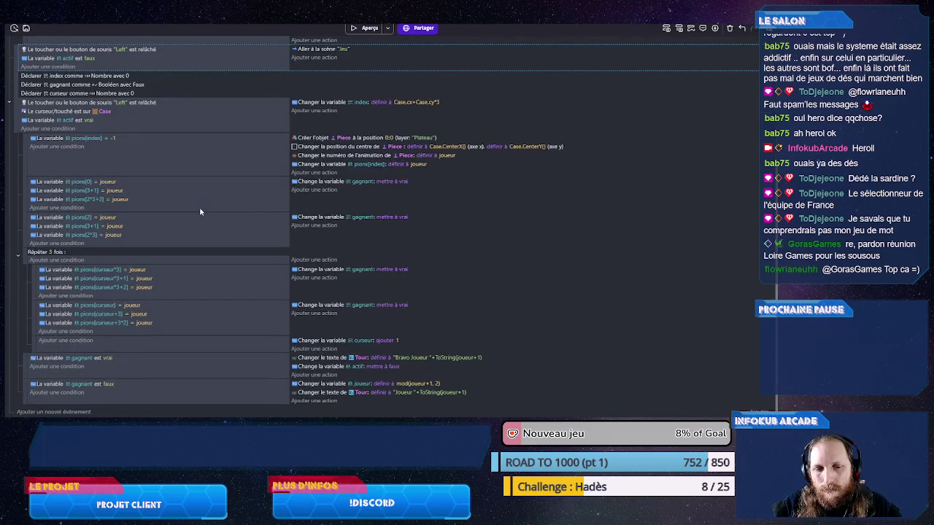
{"action": "scroll", "coordinate": [200, 212], "scroll_direction": "up", "scroll_amount": 5}
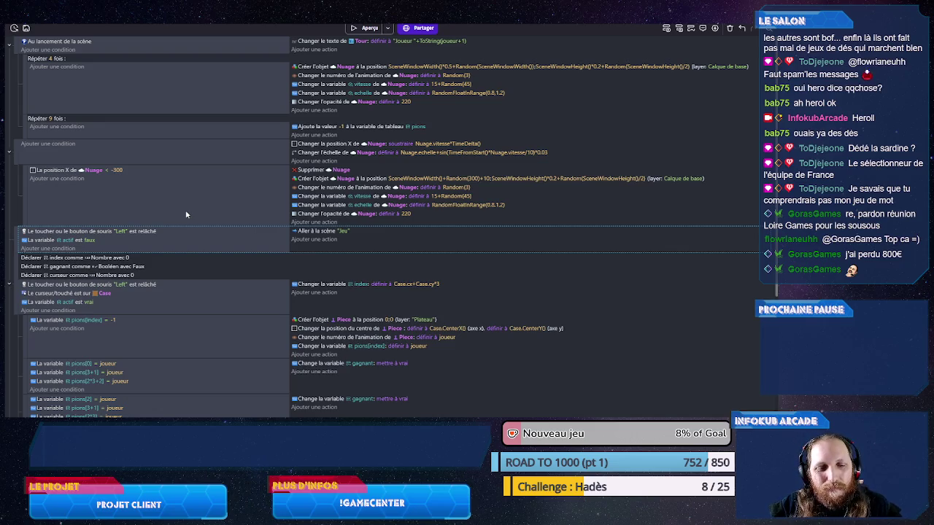
{"action": "scroll", "coordinate": [186, 215], "scroll_direction": "down", "scroll_amount": 4}
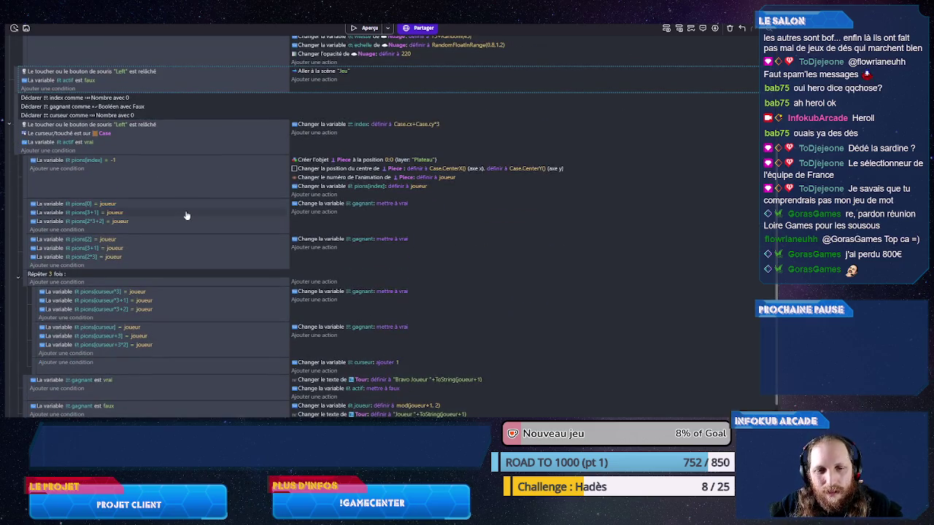
{"action": "scroll", "coordinate": [186, 214], "scroll_direction": "down", "scroll_amount": 1}
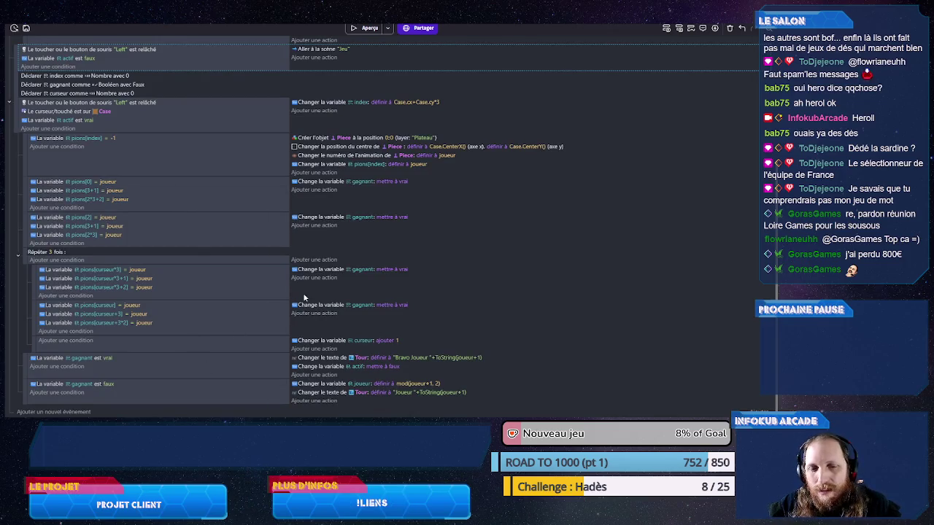
{"action": "scroll", "coordinate": [304, 297], "scroll_direction": "up", "scroll_amount": 5}
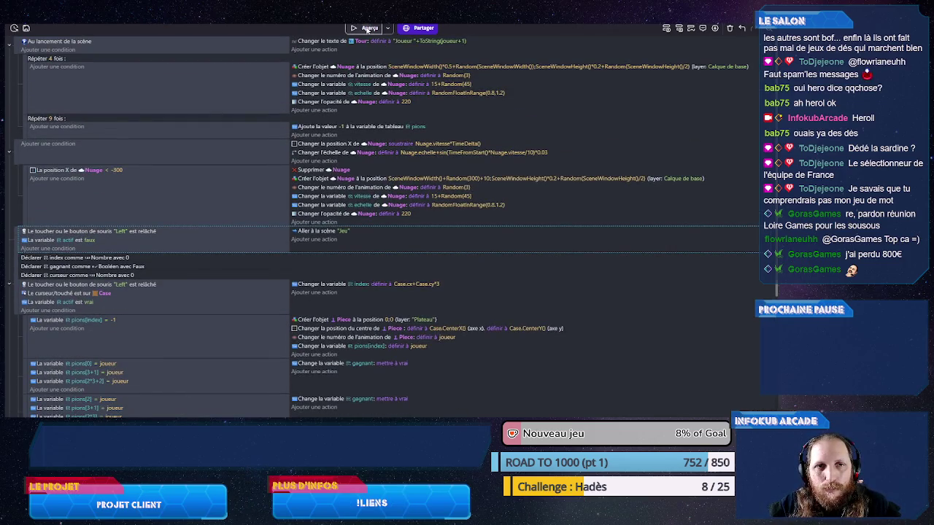
{"action": "left_click", "coordinate": [366, 29]}
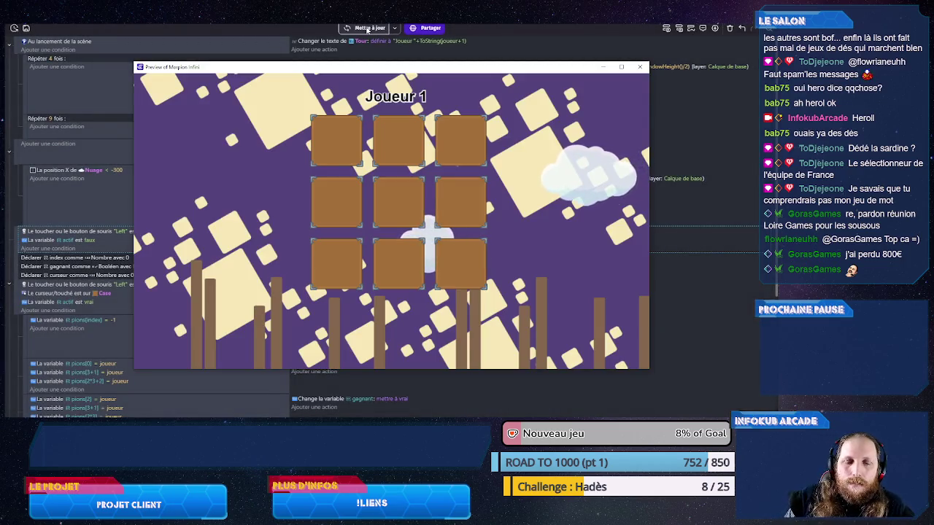
{"action": "left_click", "coordinate": [336, 264]}
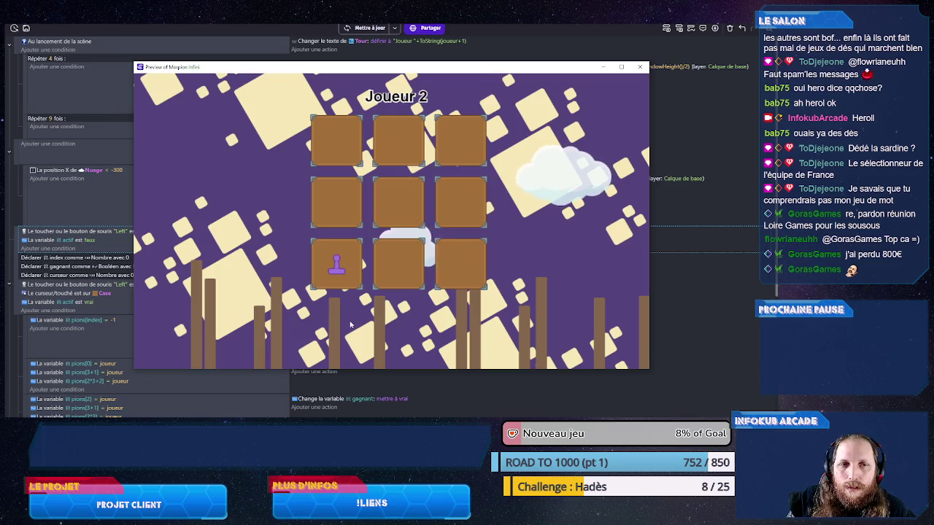
{"action": "left_click", "coordinate": [398, 264]}
{"action": "left_click", "coordinate": [338, 212]}
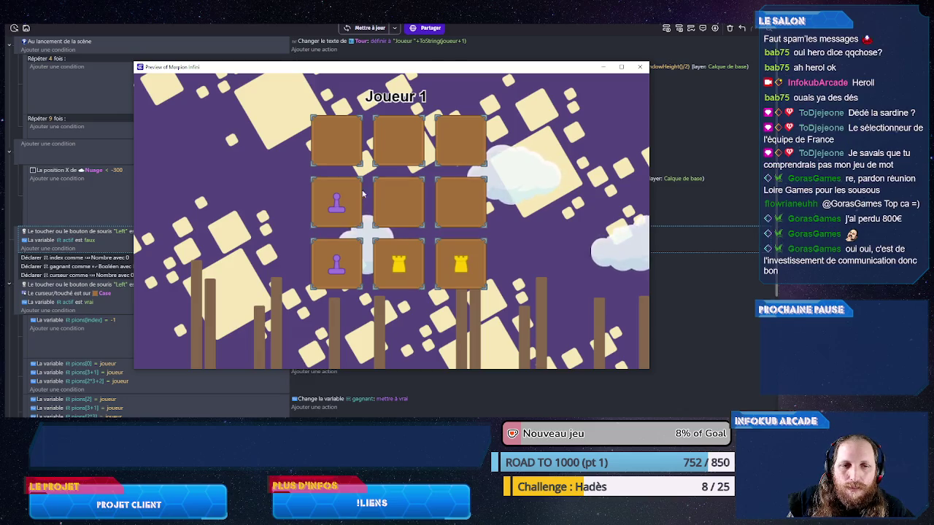
{"action": "left_click", "coordinate": [337, 145]}
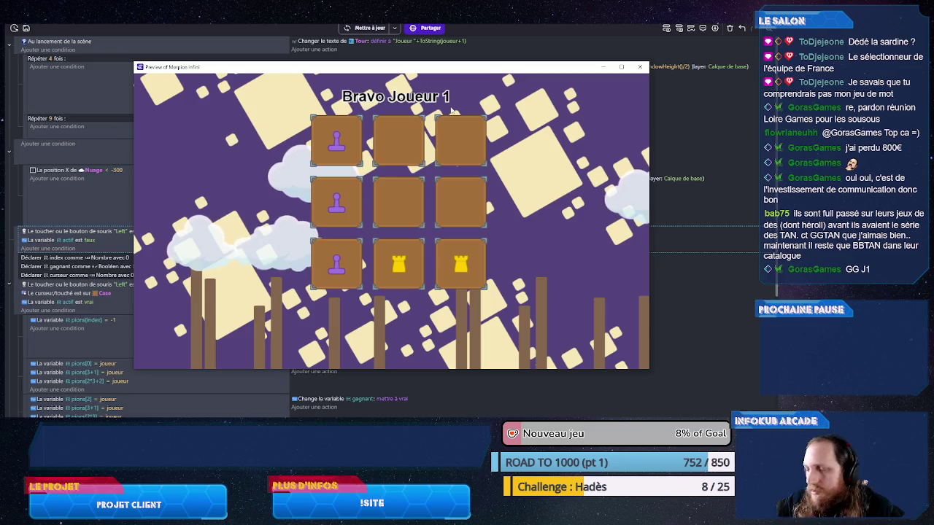
{"action": "left_click", "coordinate": [506, 197]}
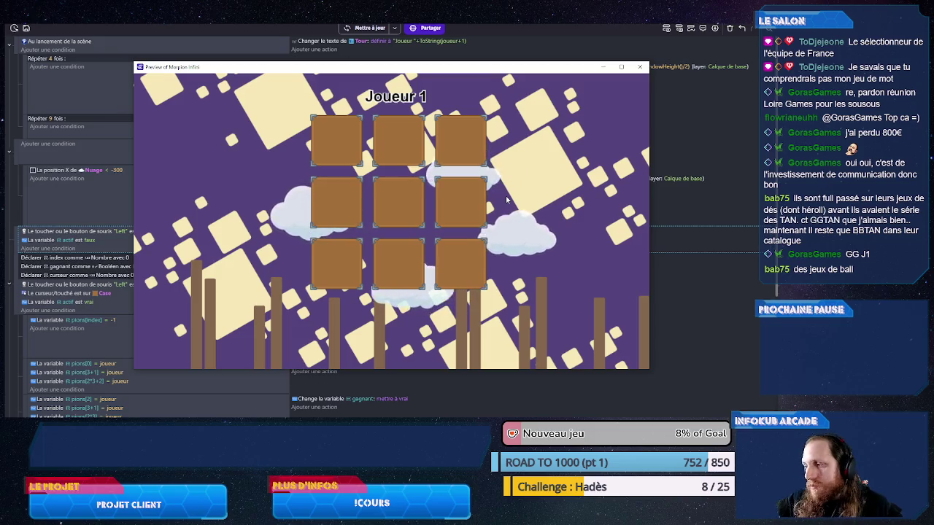
{"action": "left_click", "coordinate": [641, 67]}
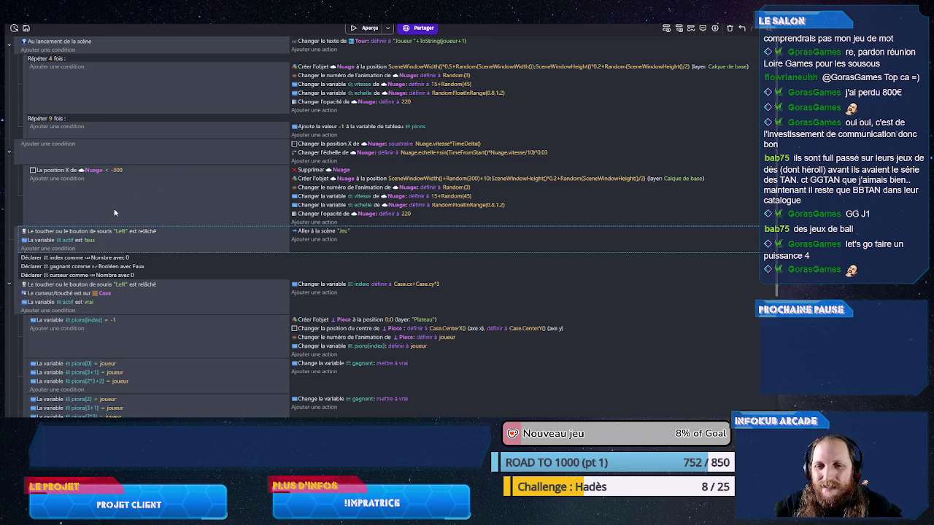
Select the new empty event at the bottom and insert a copy of the 'Répéter 3 fois' loop
{"action": "scroll", "coordinate": [114, 212], "scroll_direction": "down", "scroll_amount": 4}
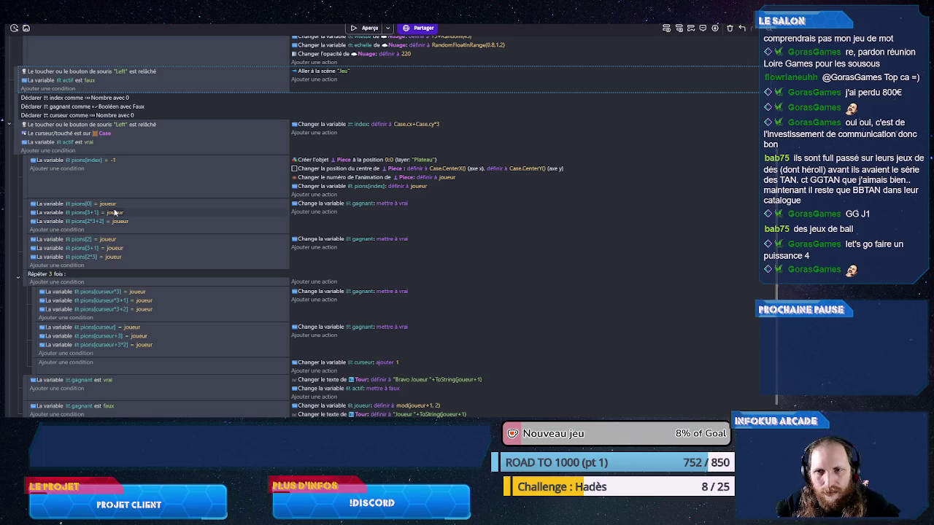
{"action": "scroll", "coordinate": [113, 213], "scroll_direction": "down", "scroll_amount": 1}
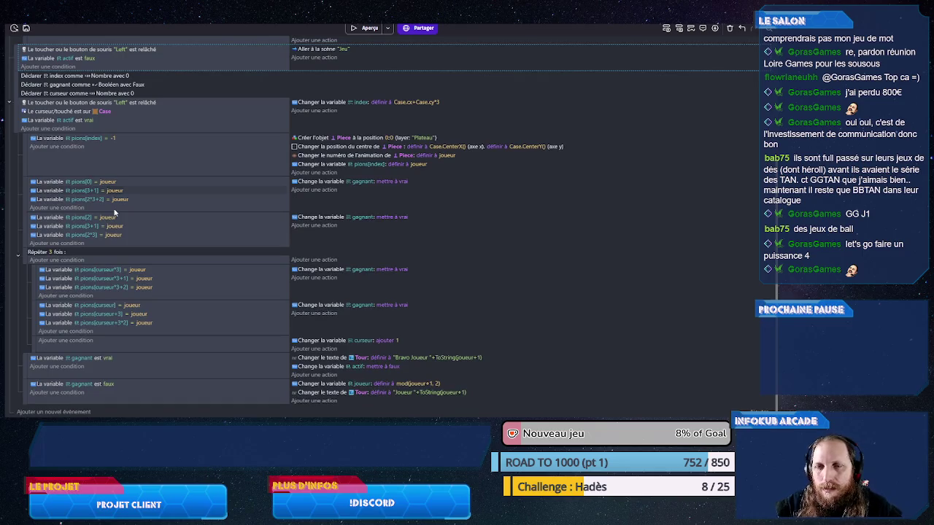
{"action": "scroll", "coordinate": [114, 213], "scroll_direction": "up", "scroll_amount": 2}
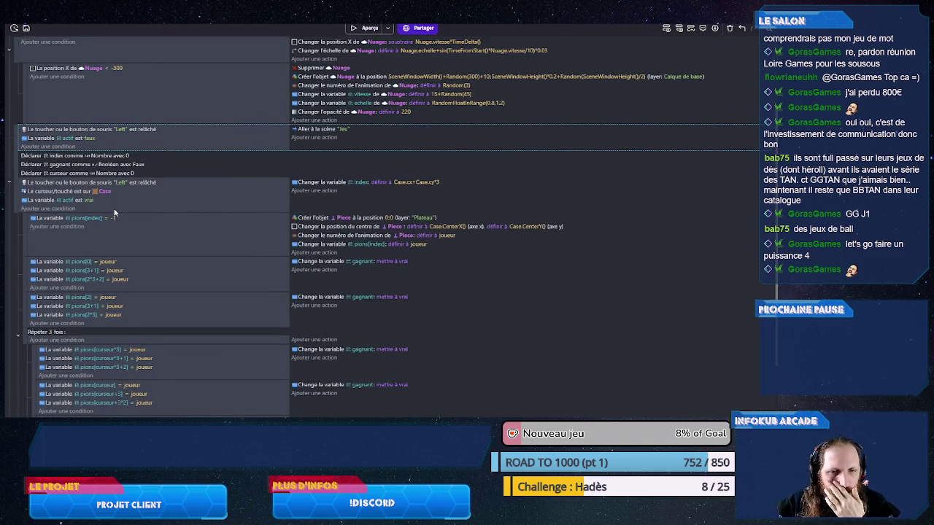
{"action": "scroll", "coordinate": [114, 212], "scroll_direction": "down", "scroll_amount": 2}
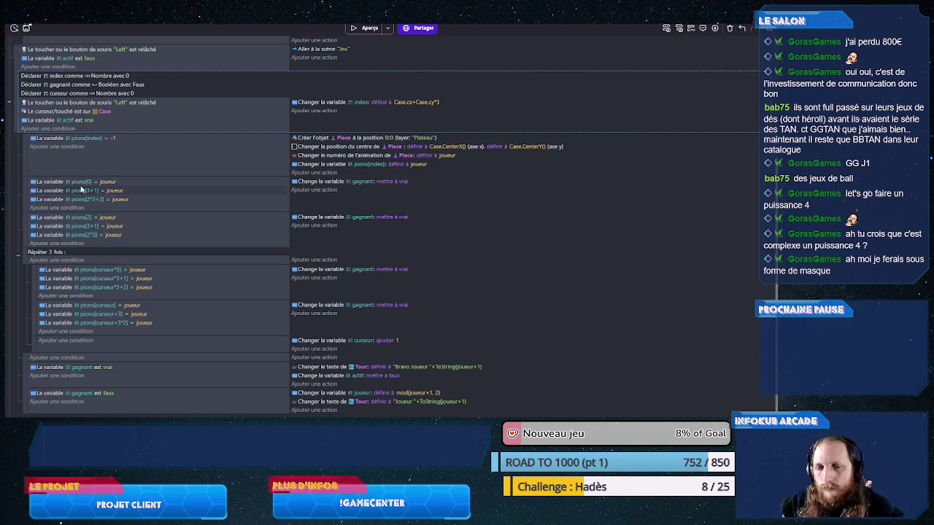
{"action": "scroll", "coordinate": [83, 188], "scroll_direction": "down", "scroll_amount": 1}
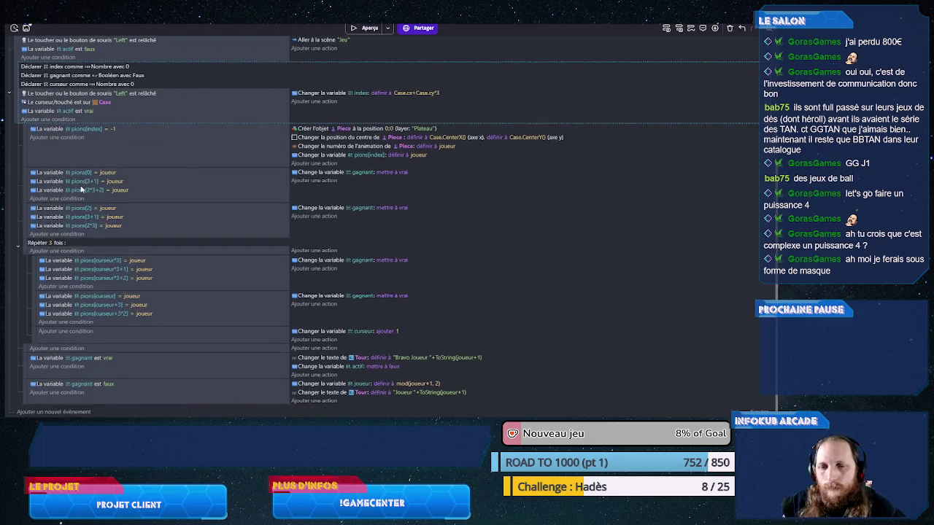
{"action": "left_click", "coordinate": [151, 348]}
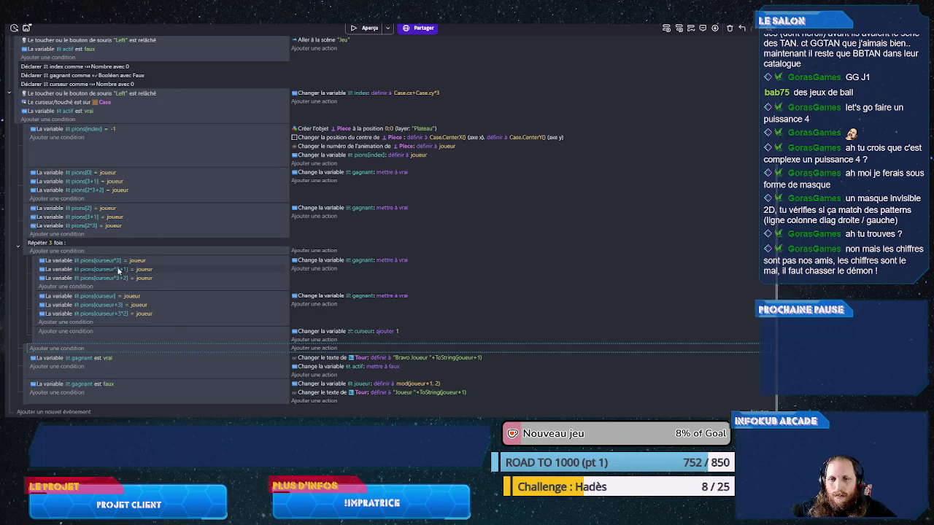
{"action": "left_click", "coordinate": [116, 345]}
Paste a duplicate of the Répéter 3 fois loop below the empty event
{"action": "key", "text": "ctrl+v"}
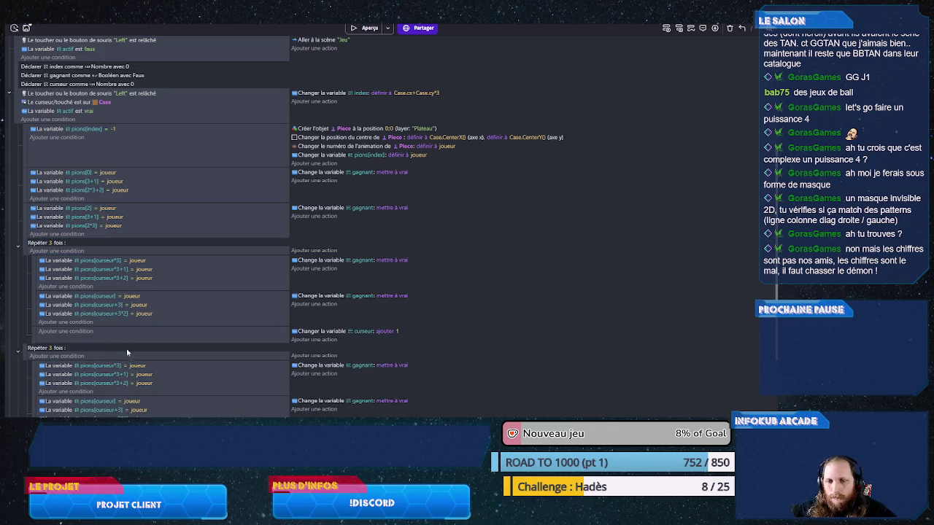
{"action": "scroll", "coordinate": [124, 339], "scroll_direction": "down", "scroll_amount": 3}
{"action": "left_click_drag", "start_coordinate": [25, 247], "coordinate": [41, 358]}
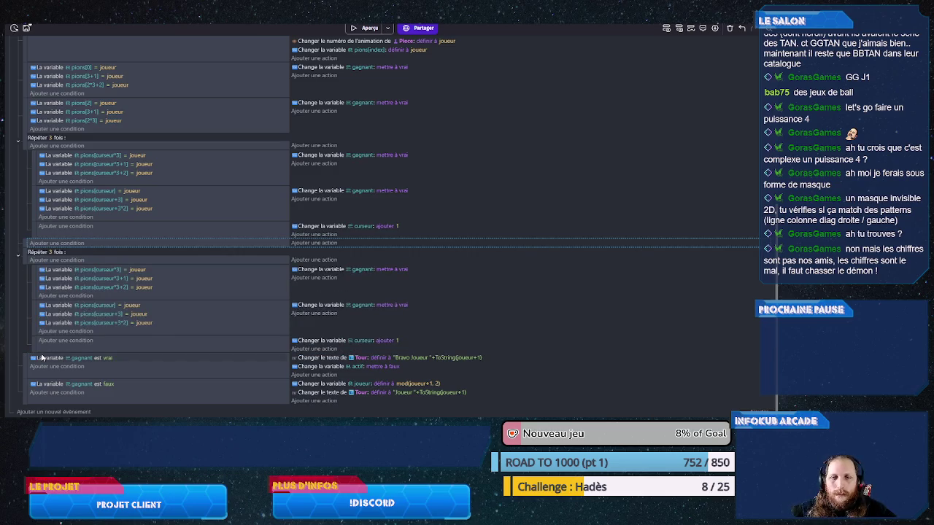
Give the empty event a copied curseur action changed to set curseur to 0
{"action": "left_click", "coordinate": [292, 245]}
{"action": "key", "text": "Escape"}
{"action": "left_click", "coordinate": [315, 229]}
{"action": "key", "text": "ctrl+c"}
{"action": "key", "text": "ctrl+v"}
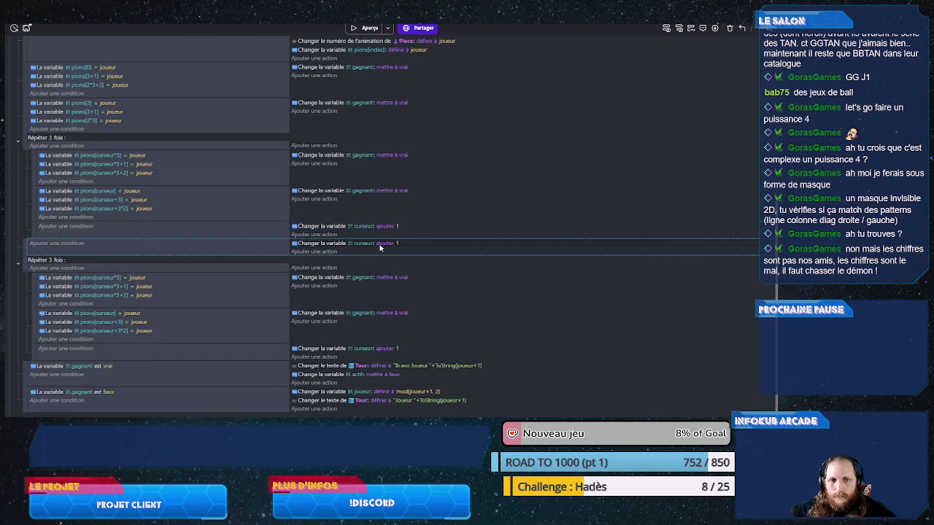
{"action": "left_click", "coordinate": [384, 243]}
{"action": "left_click", "coordinate": [437, 261]}
{"action": "left_click", "coordinate": [404, 267]}
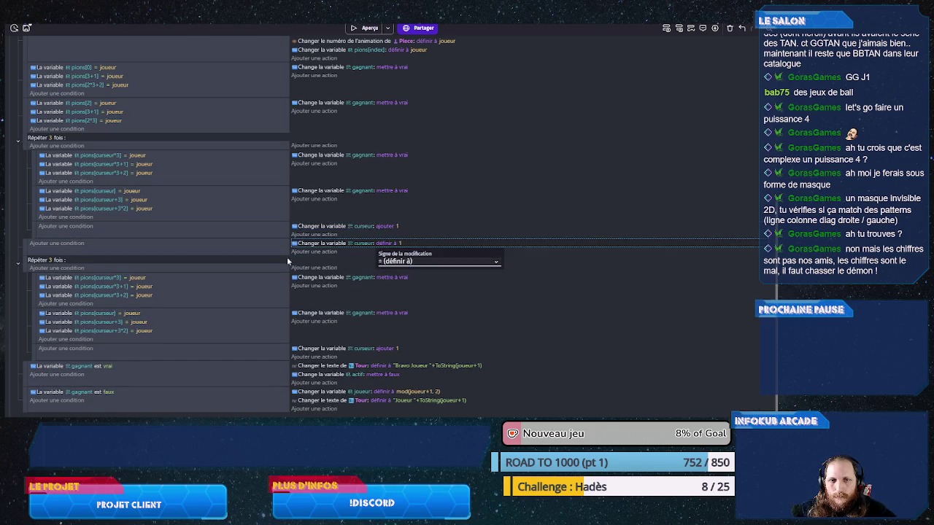
{"action": "left_click", "coordinate": [285, 254]}
{"action": "left_click", "coordinate": [400, 243]}
{"action": "type", "text": "0"}
{"action": "left_click", "coordinate": [259, 253]}
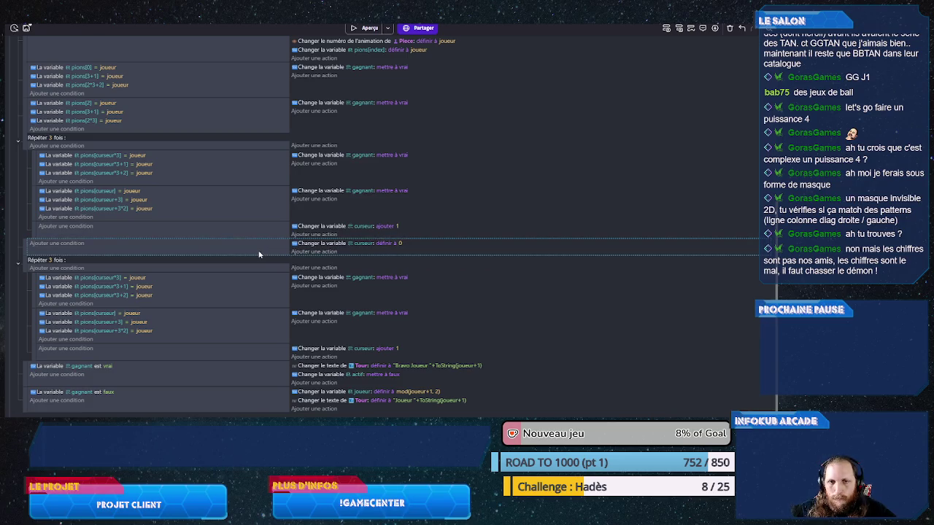
Add 'actif: mettre à faux' under the reset, and delete the second loop's first pattern check
{"action": "left_click", "coordinate": [323, 313]}
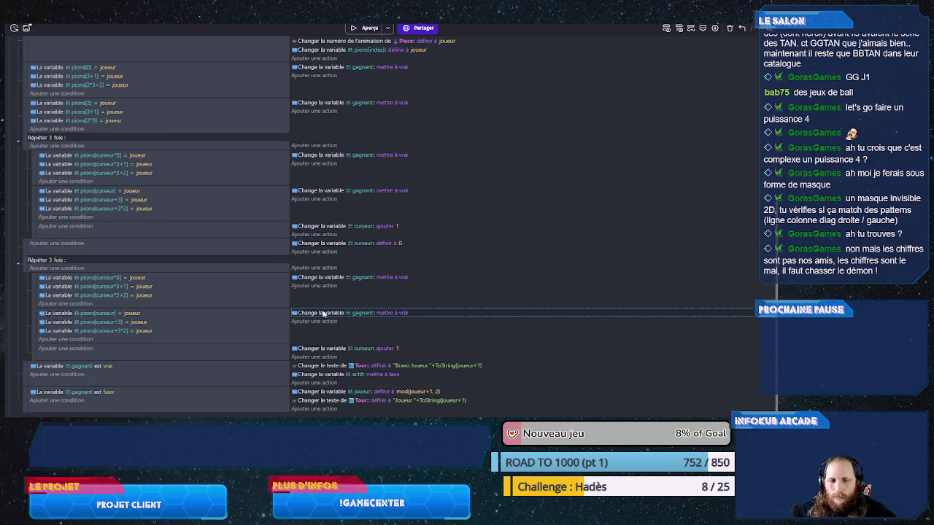
{"action": "left_click", "coordinate": [346, 252]}
{"action": "left_click", "coordinate": [356, 254]}
{"action": "type", "text": "actif"}
{"action": "left_click", "coordinate": [362, 281]}
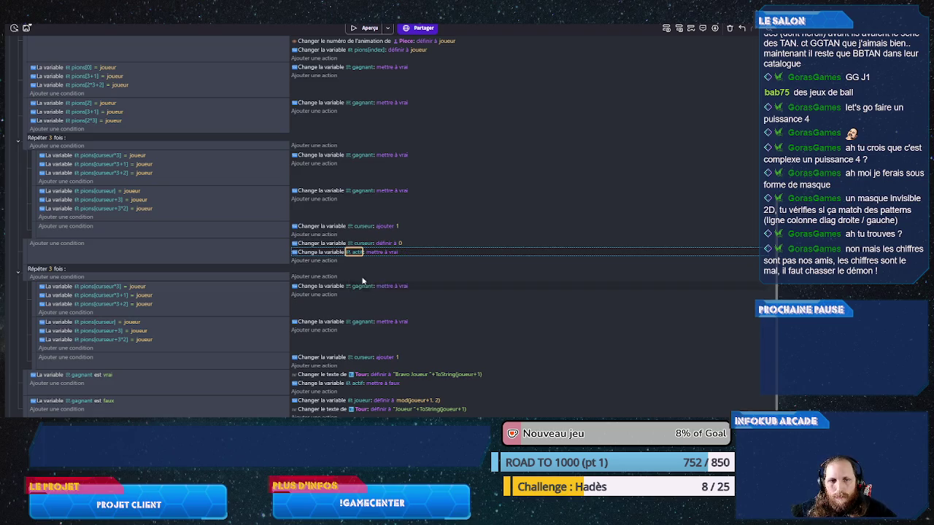
{"action": "left_click", "coordinate": [279, 260]}
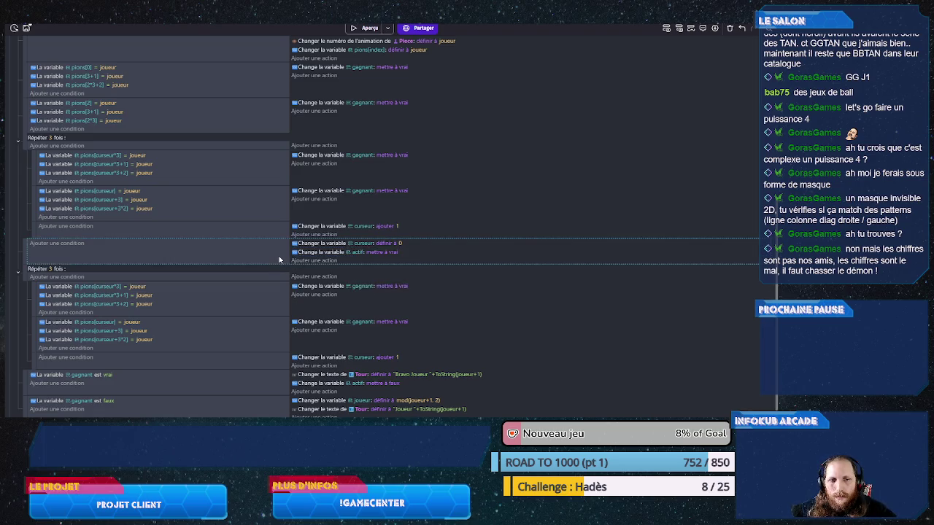
{"action": "left_click", "coordinate": [393, 255]}
{"action": "left_click", "coordinate": [403, 271]}
{"action": "left_click", "coordinate": [402, 288]}
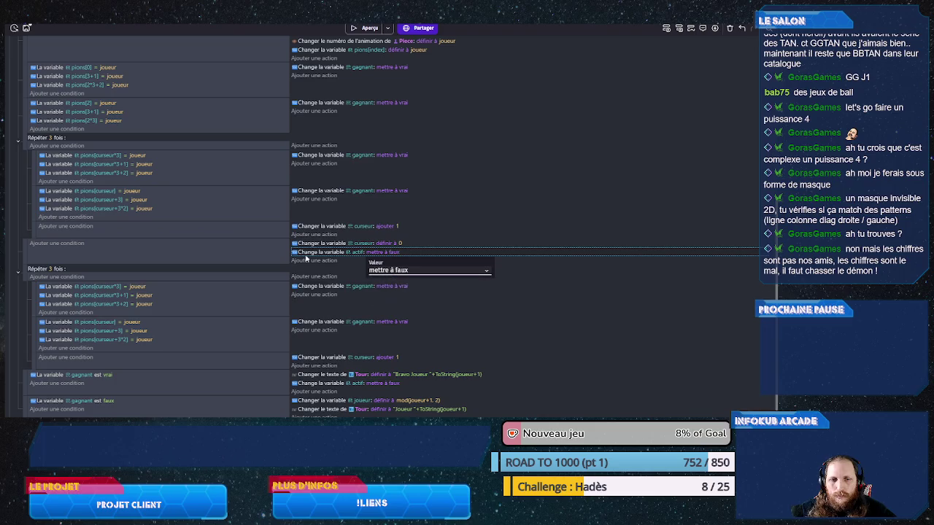
{"action": "left_click", "coordinate": [241, 249]}
{"action": "left_click", "coordinate": [173, 312]}
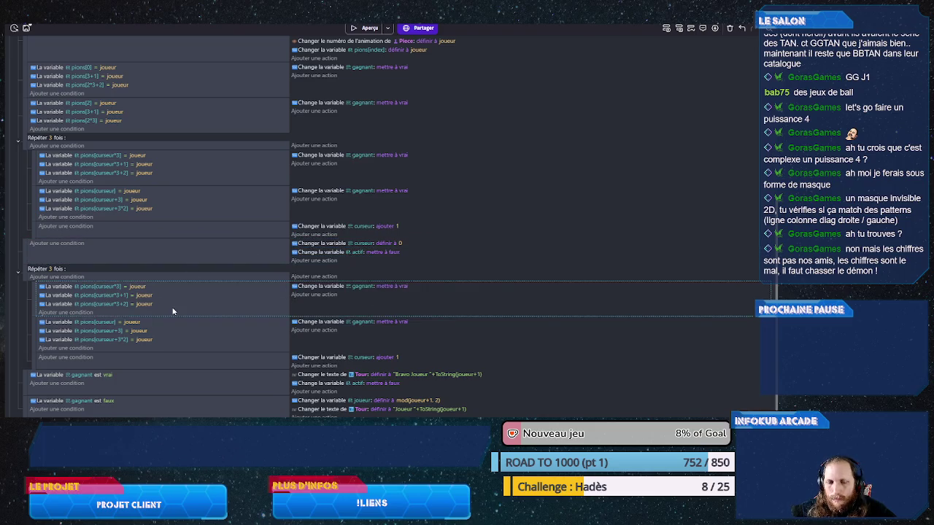
{"action": "key", "text": "Delete"}
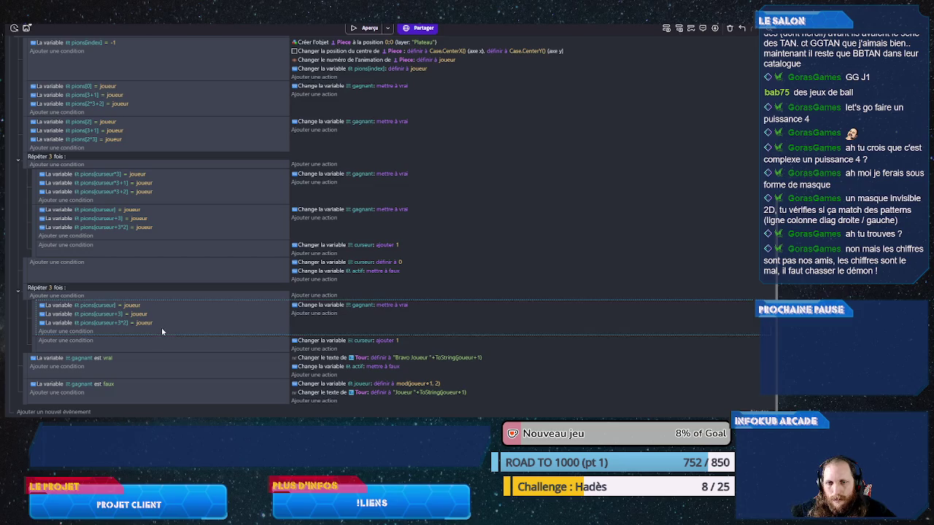
Replace the second loop's sub-event with a copied condition testing pions[curseur] = -1
{"action": "key", "text": "Delete"}
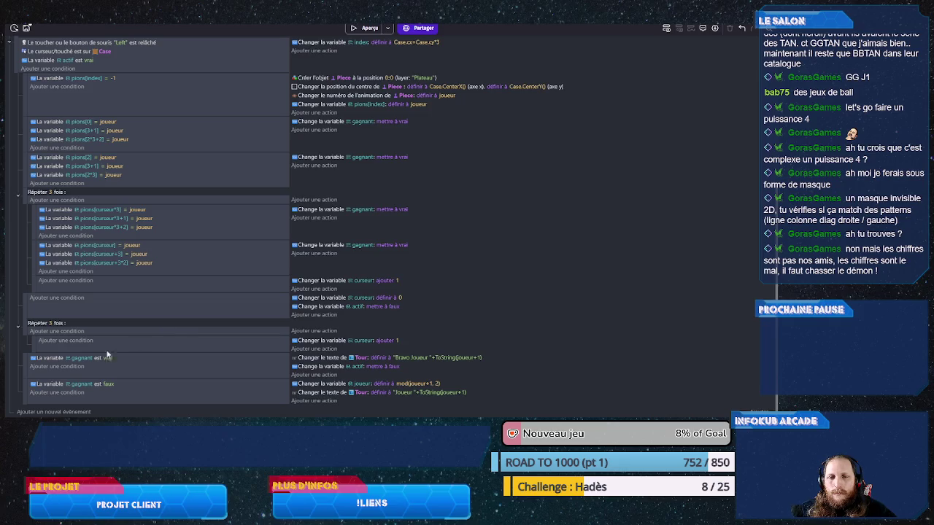
{"action": "left_click", "coordinate": [55, 124]}
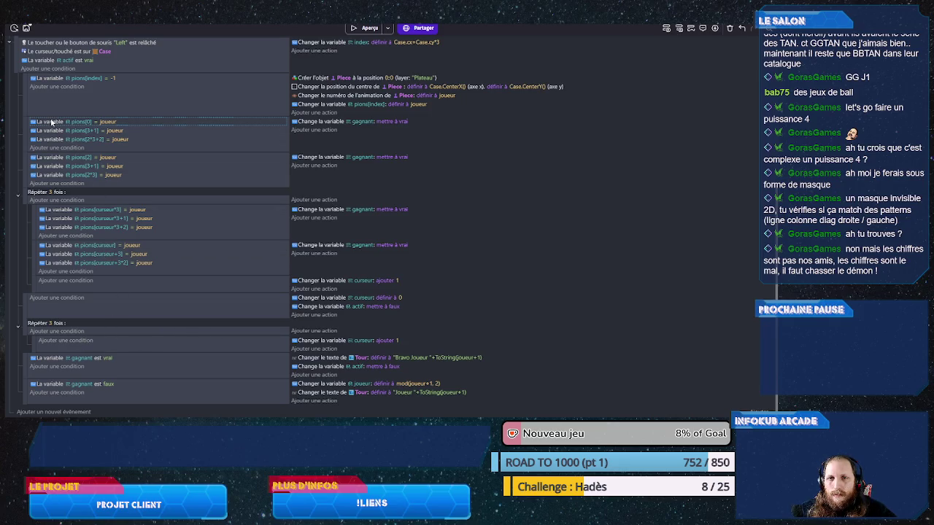
{"action": "left_click", "coordinate": [93, 343]}
{"action": "key", "text": "ctrl+v"}
{"action": "left_click", "coordinate": [94, 342]}
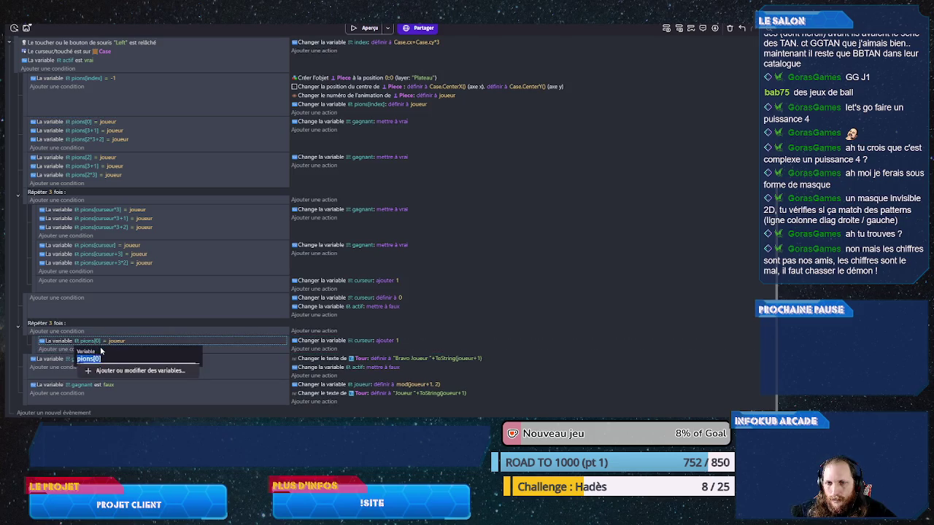
{"action": "key", "text": "BackSpace"}
{"action": "type", "text": "curs"}
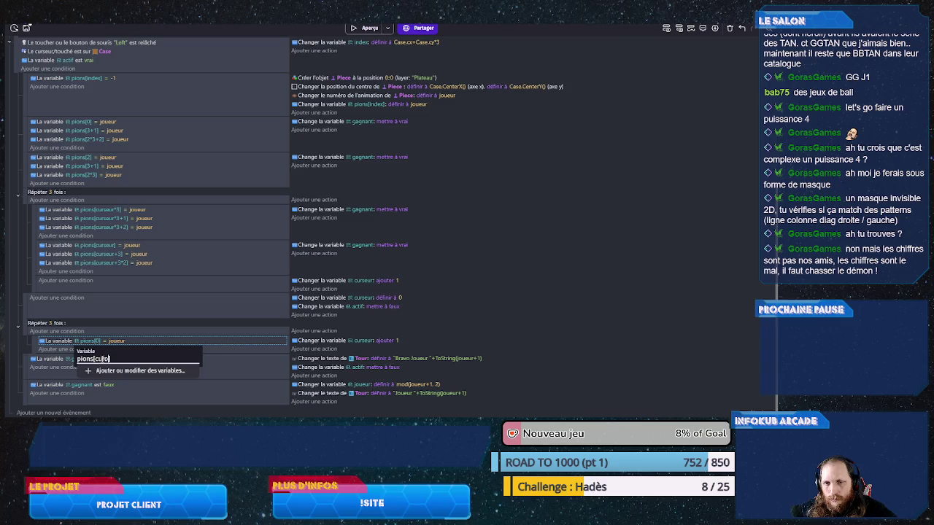
{"action": "type", "text": "eur"}
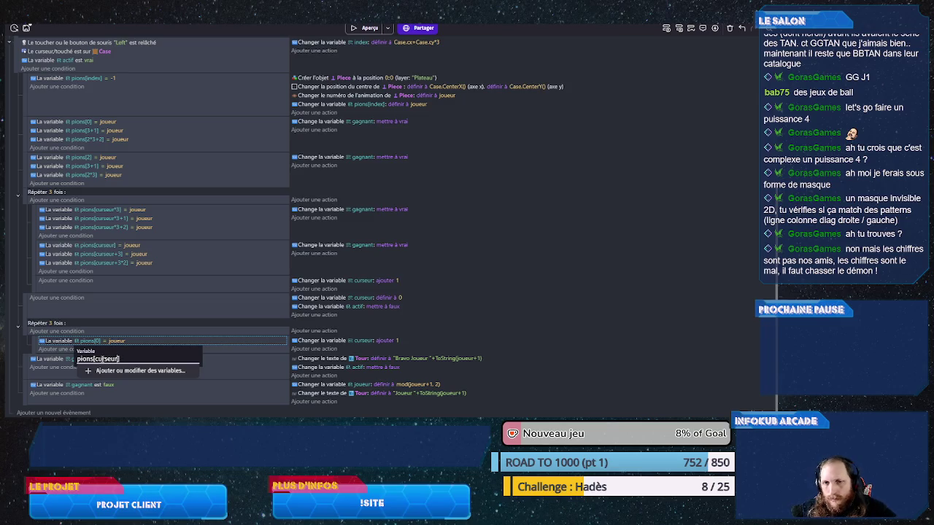
{"action": "key", "text": "Return"}
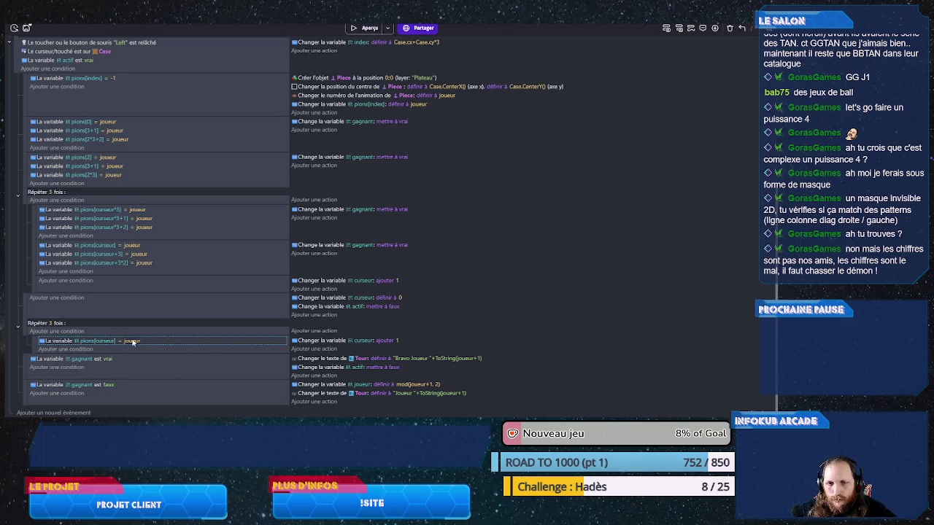
{"action": "left_click", "coordinate": [132, 342]}
{"action": "type", "text": "-1"}
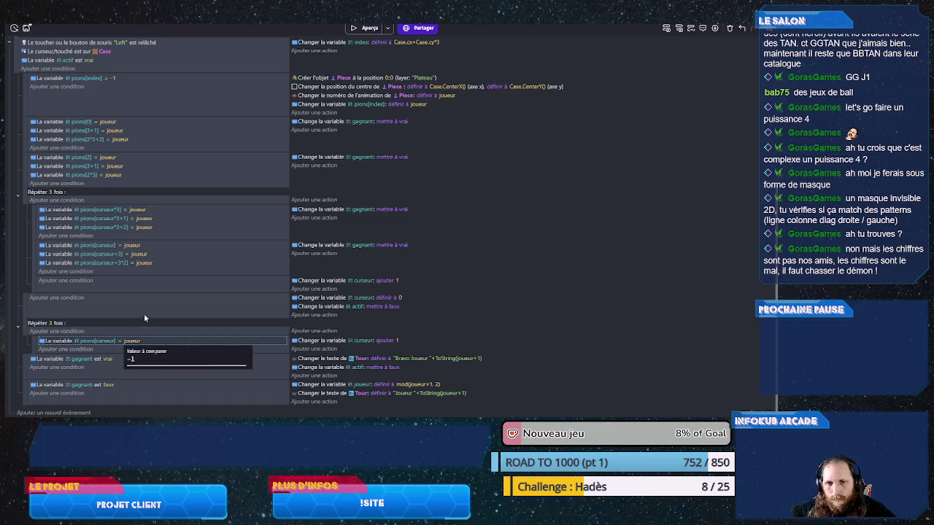
{"action": "left_click", "coordinate": [144, 313]}
Swap the increment for a copied actif action set to 'mettre à vrai' beside the -1 check
{"action": "left_click", "coordinate": [314, 344]}
{"action": "key", "text": "Delete"}
{"action": "left_click", "coordinate": [316, 309]}
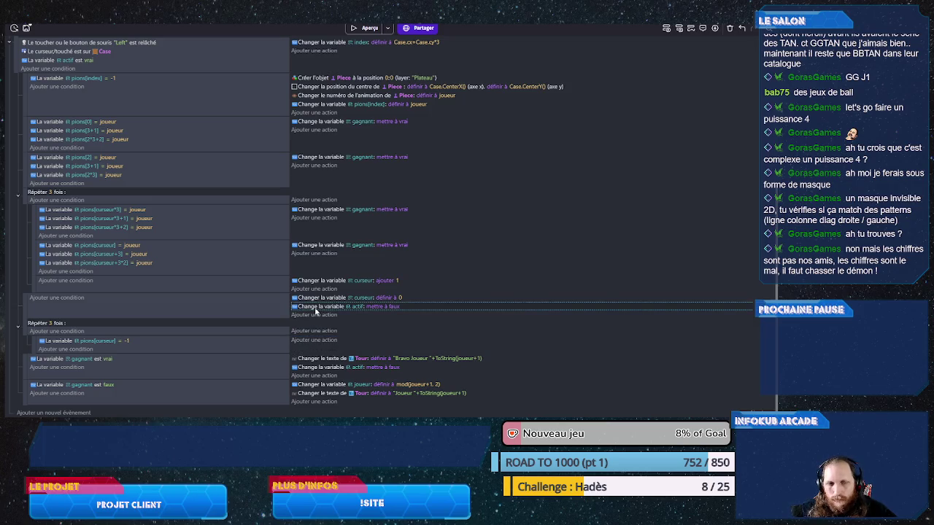
{"action": "mouse_move", "coordinate": [316, 310]}
{"action": "left_mouse_down"}
{"action": "mouse_move", "coordinate": [323, 345]}
{"action": "mouse_move", "coordinate": [388, 340]}
{"action": "left_mouse_up"}
{"action": "left_click", "coordinate": [388, 339]}
{"action": "left_click", "coordinate": [427, 358]}
{"action": "left_click", "coordinate": [409, 369]}
{"action": "left_click", "coordinate": [266, 315]}
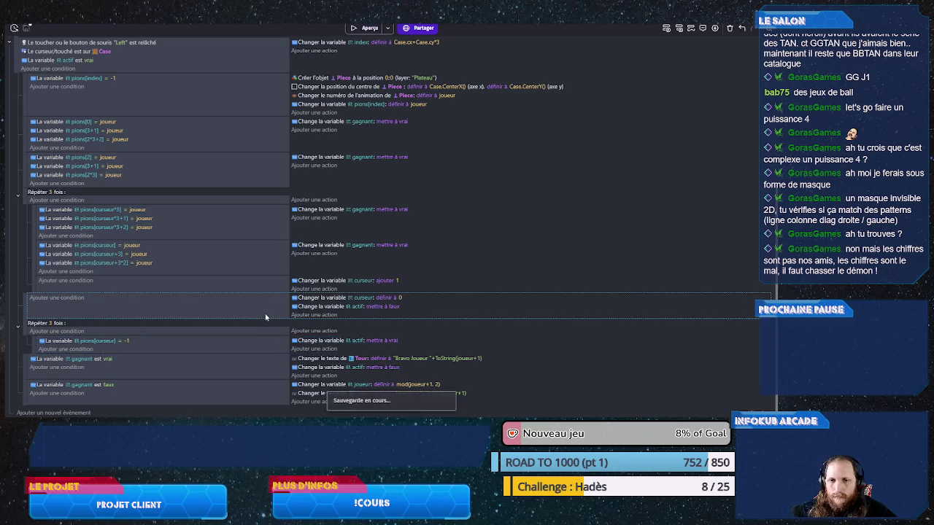
Paste the 'curseur: ajouter 1' sub-event into the second loop, after the -1 check, and save
{"action": "left_click", "coordinate": [247, 285]}
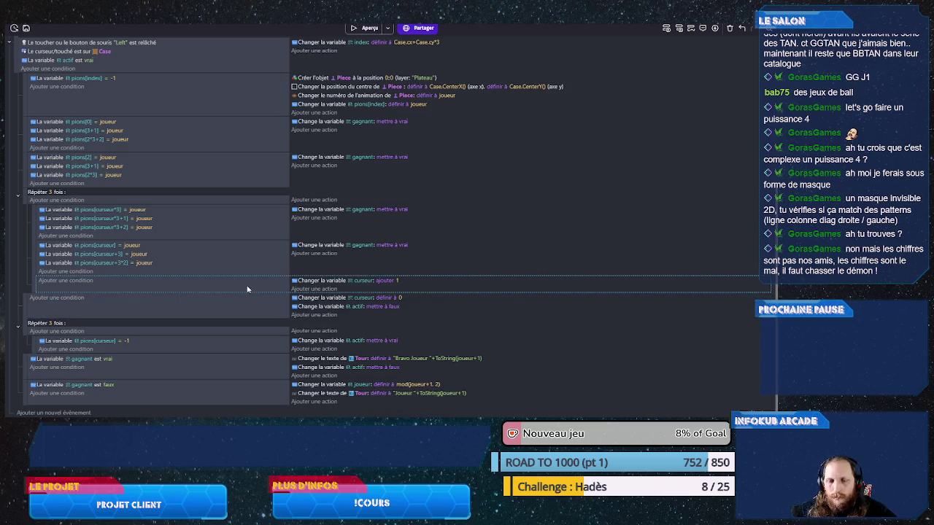
{"action": "key", "text": "ctrl+c"}
{"action": "left_click", "coordinate": [185, 345]}
{"action": "key", "text": "ctrl+v"}
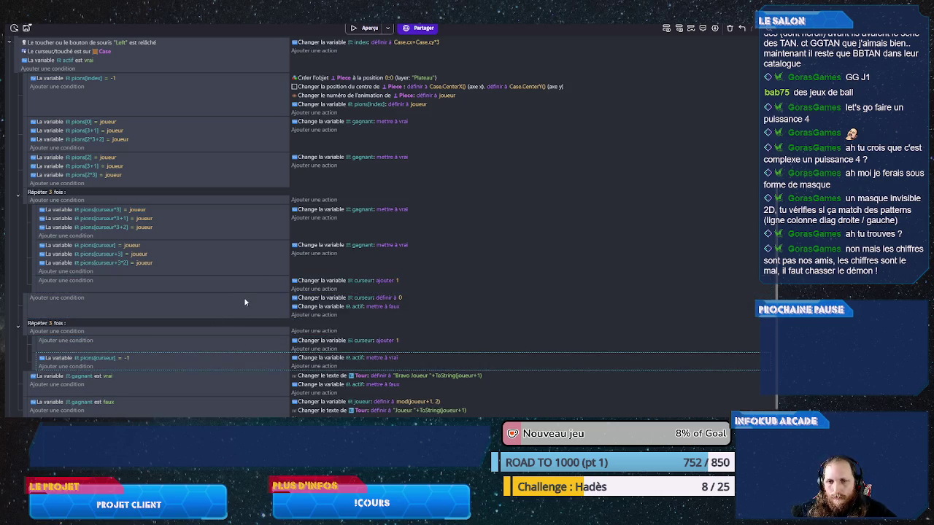
{"action": "left_click_drag", "start_coordinate": [33, 357], "coordinate": [34, 337]}
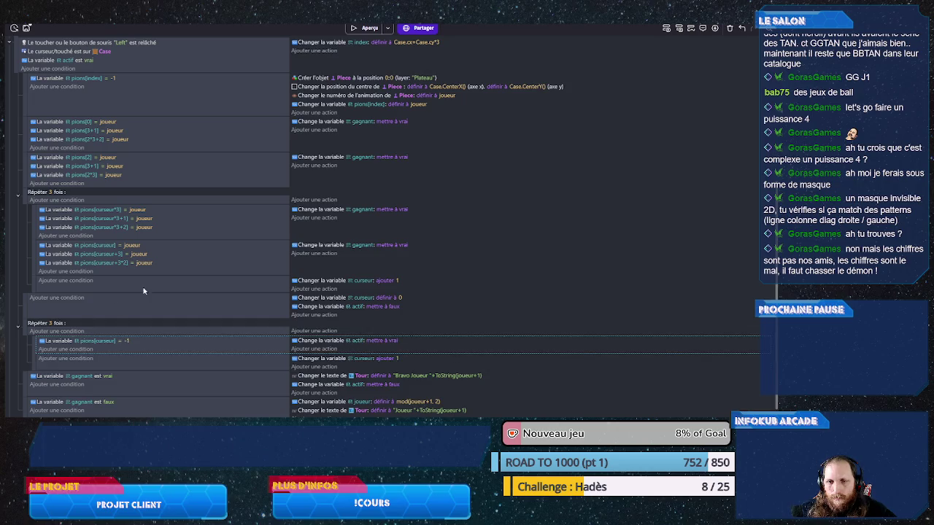
{"action": "key", "text": "ctrl+s"}
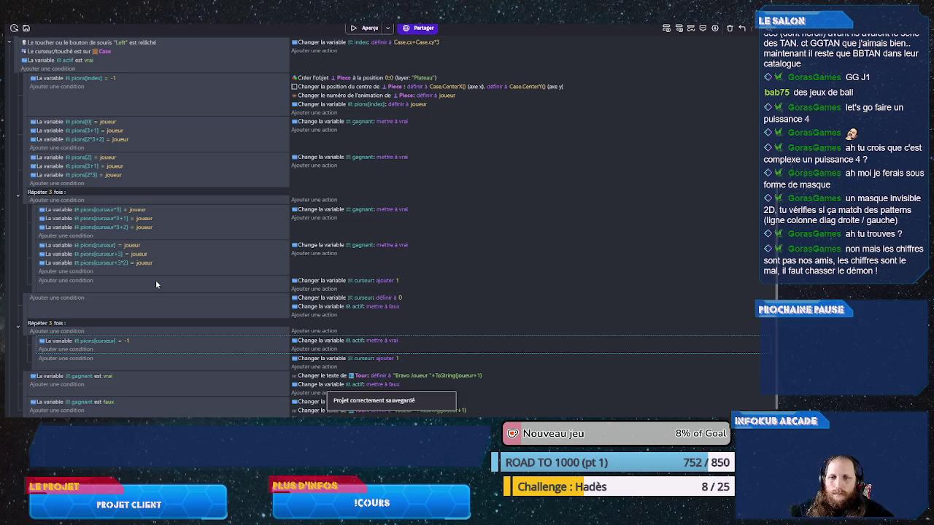
Change the second loop's repeat count to 9 and save the project
{"action": "left_click", "coordinate": [52, 326]}
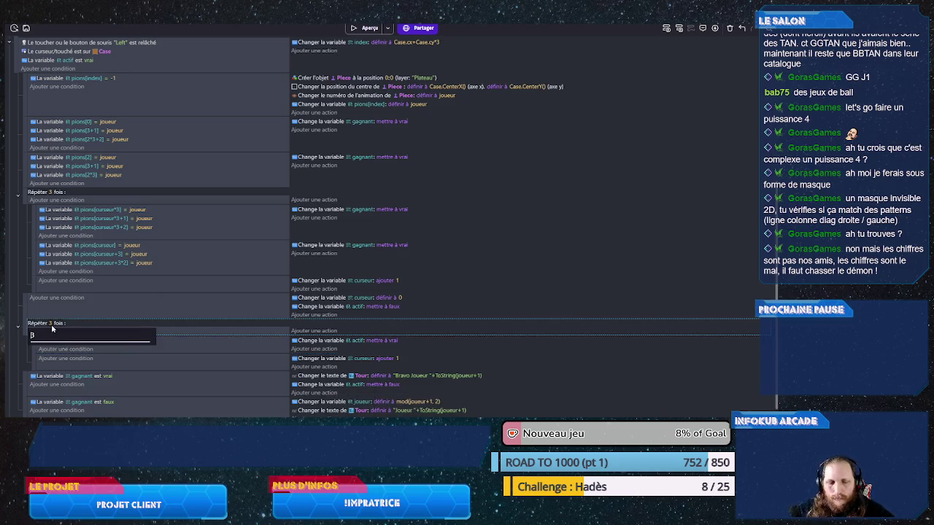
{"action": "type", "text": "9"}
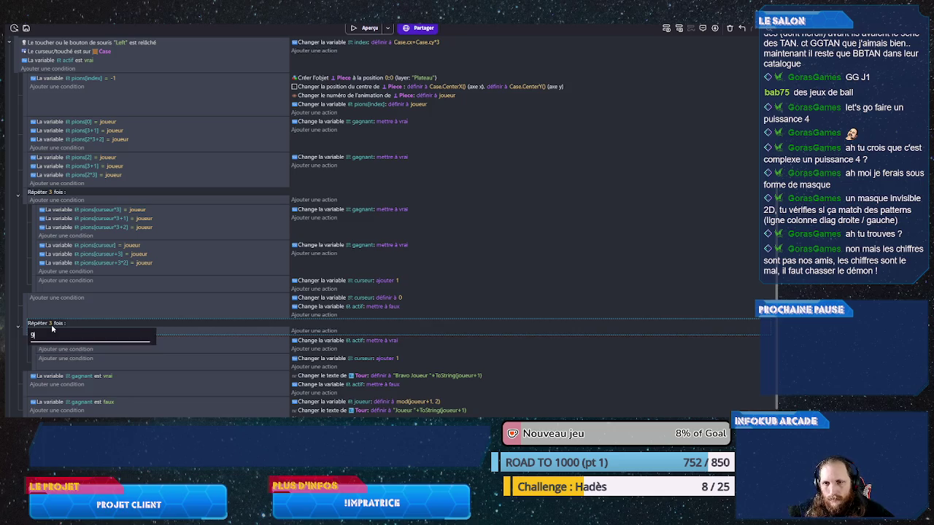
{"action": "left_click", "coordinate": [65, 313]}
{"action": "key", "text": "ctrl+s"}
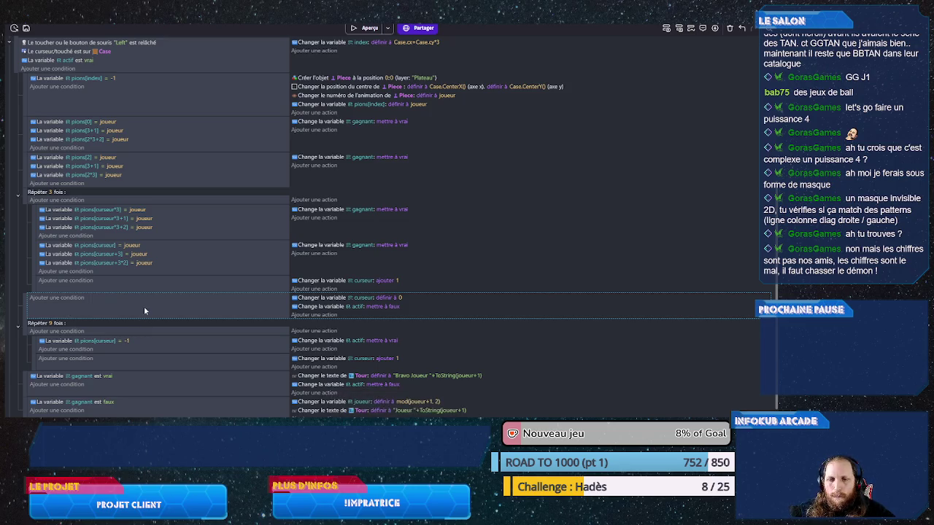
{"action": "scroll", "coordinate": [144, 311], "scroll_direction": "down", "scroll_amount": 1}
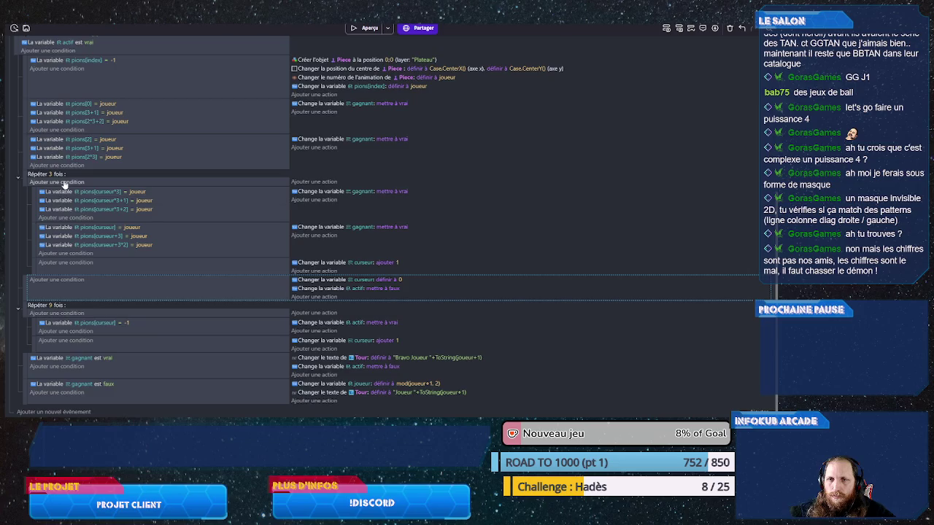
Duplicate the last event and make its condition test that actif is false
{"action": "scroll", "coordinate": [65, 188], "scroll_direction": "up", "scroll_amount": 2}
{"action": "left_click", "coordinate": [52, 124]}
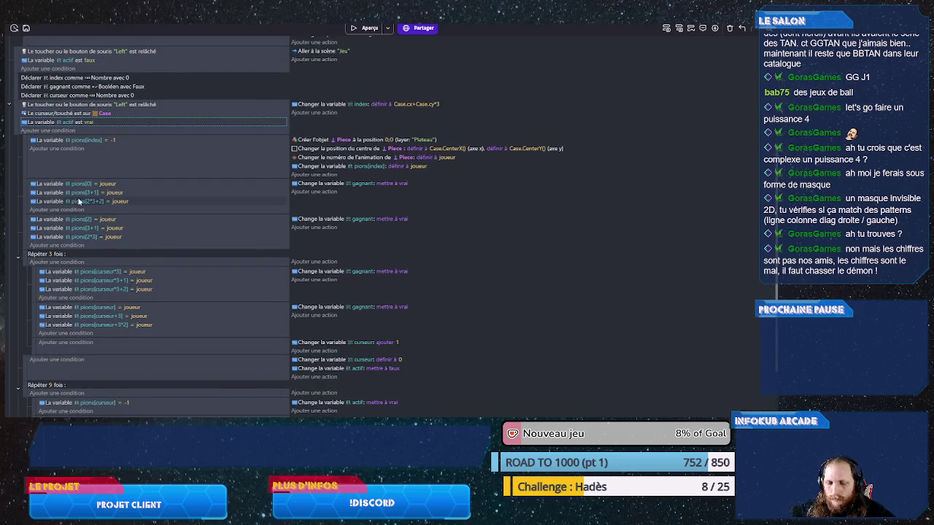
{"action": "scroll", "coordinate": [85, 324], "scroll_direction": "down", "scroll_amount": 1}
{"action": "scroll", "coordinate": [85, 324], "scroll_direction": "down", "scroll_amount": 4}
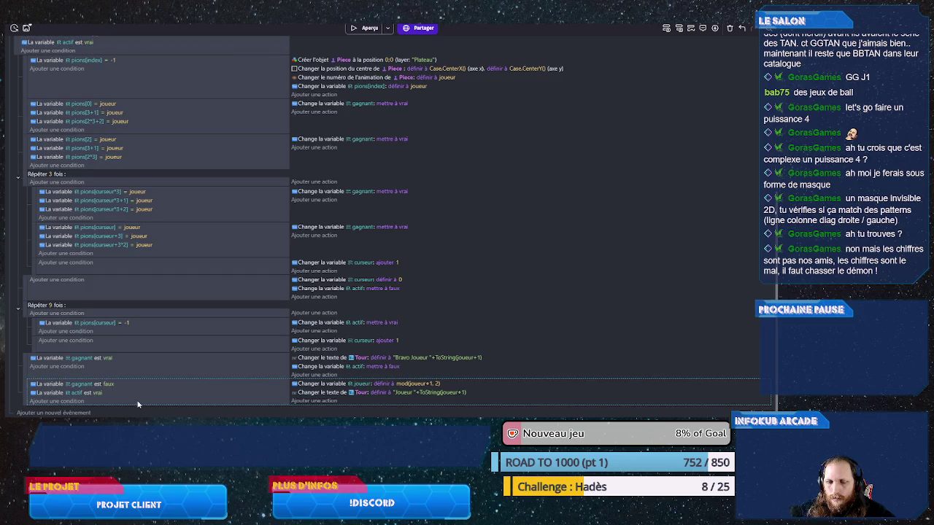
{"action": "key", "text": "ctrl+v"}
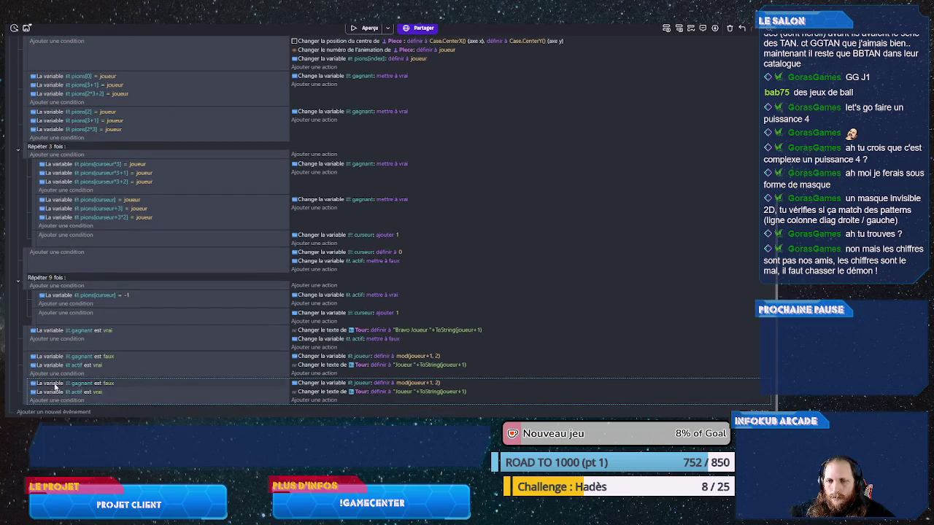
{"action": "key", "text": "Delete"}
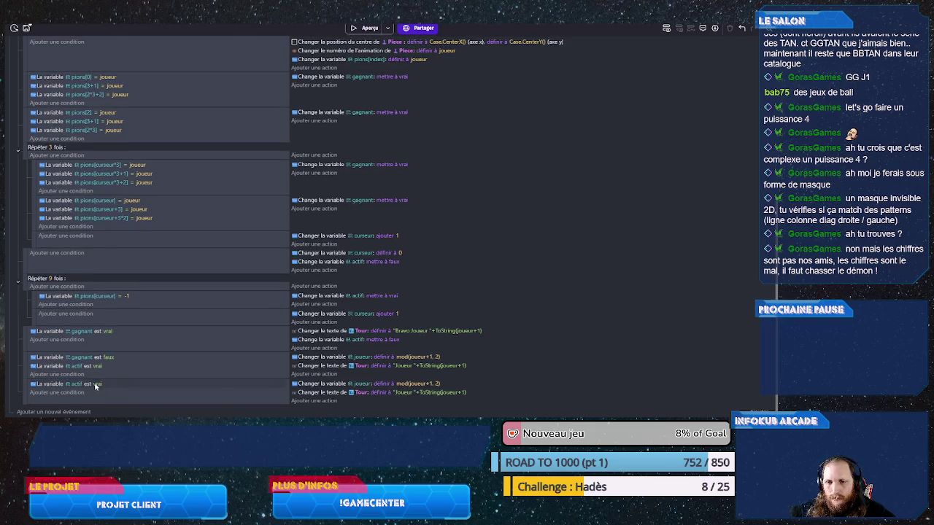
{"action": "left_click", "coordinate": [95, 384]}
{"action": "left_click", "coordinate": [184, 401]}
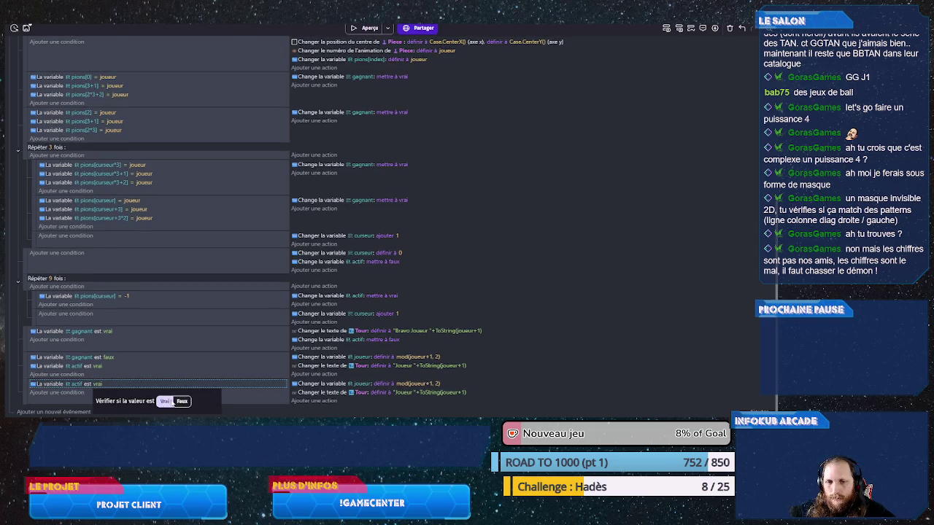
{"action": "left_click", "coordinate": [245, 401]}
Remove the copy's joueur change and set its Tour text to "Egalité !"
{"action": "left_click", "coordinate": [338, 384]}
{"action": "key", "text": "Delete"}
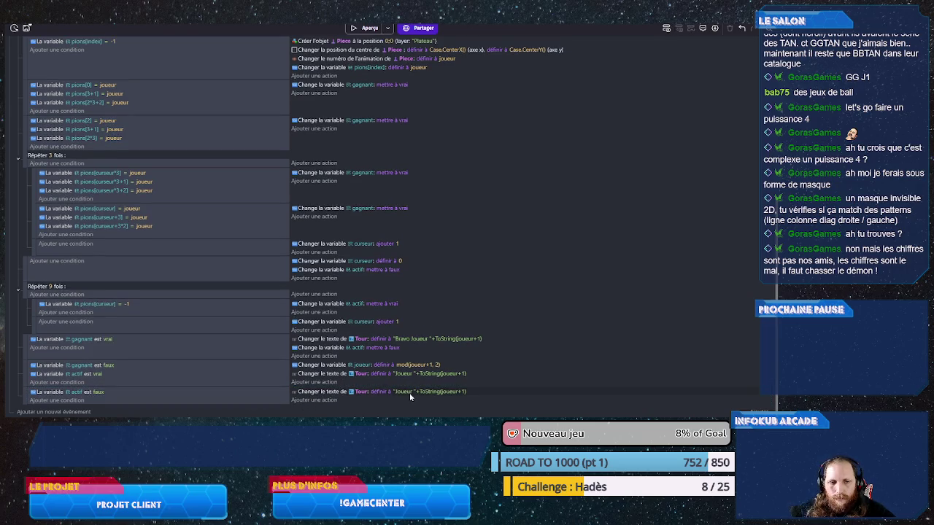
{"action": "left_click", "coordinate": [409, 393]}
{"action": "type", "text": "\"Eg"}
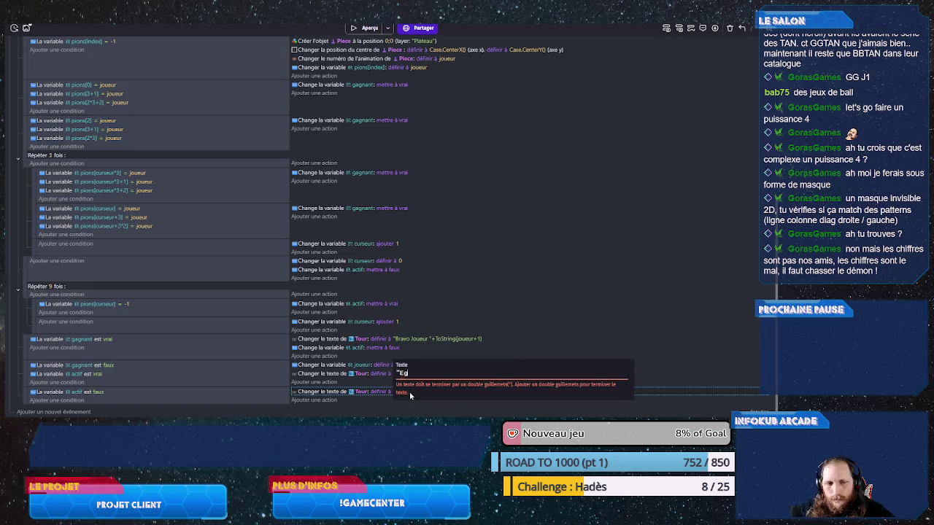
{"action": "type", "text": "\""}
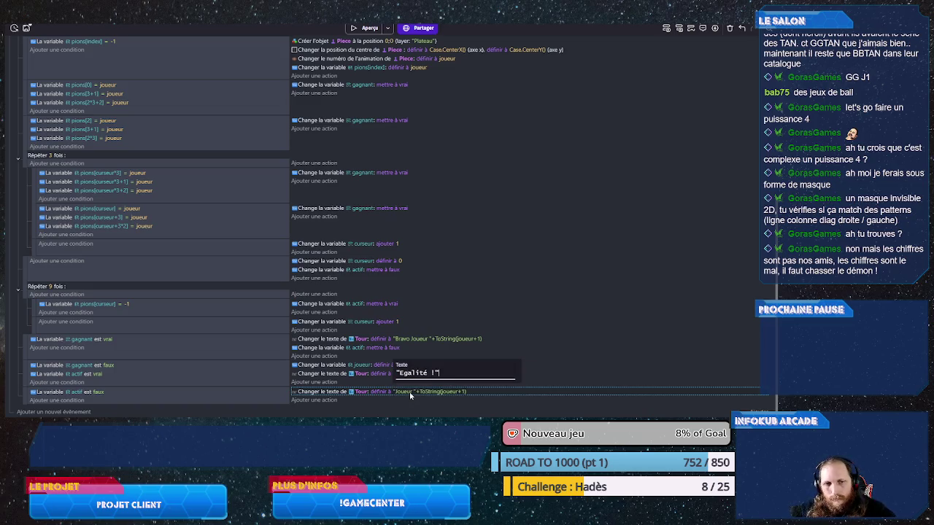
{"action": "left_click", "coordinate": [266, 396]}
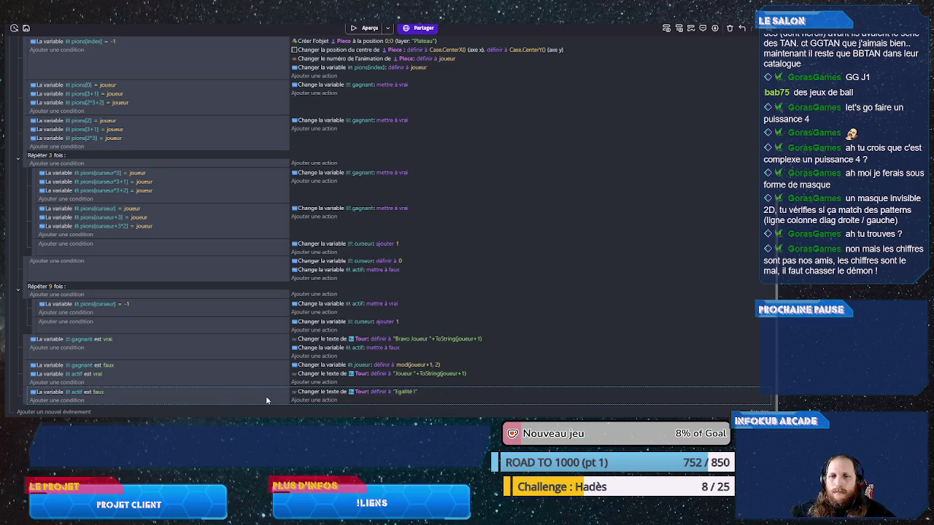
{"action": "scroll", "coordinate": [166, 241], "scroll_direction": "up", "scroll_amount": 5}
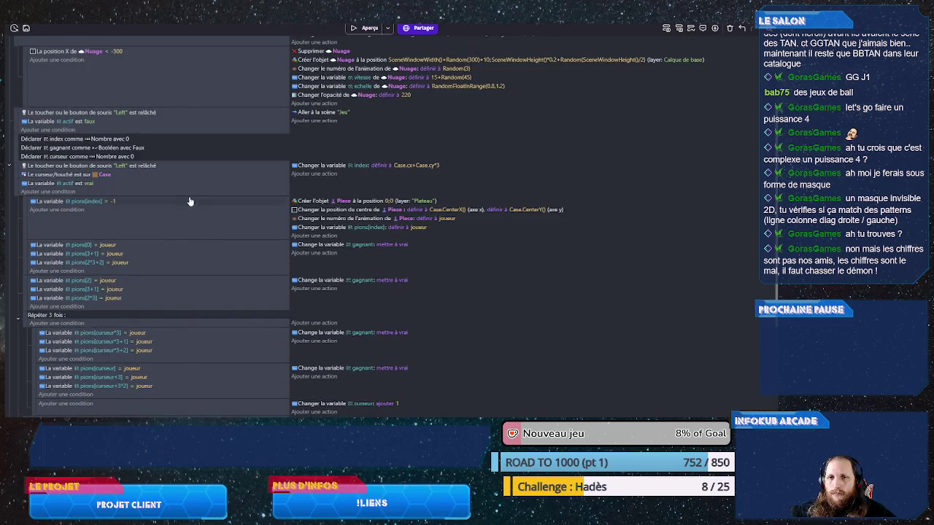
Add a "Fin de partie / Reset" comment above the mouse-release event
{"action": "scroll", "coordinate": [189, 201], "scroll_direction": "up", "scroll_amount": 4}
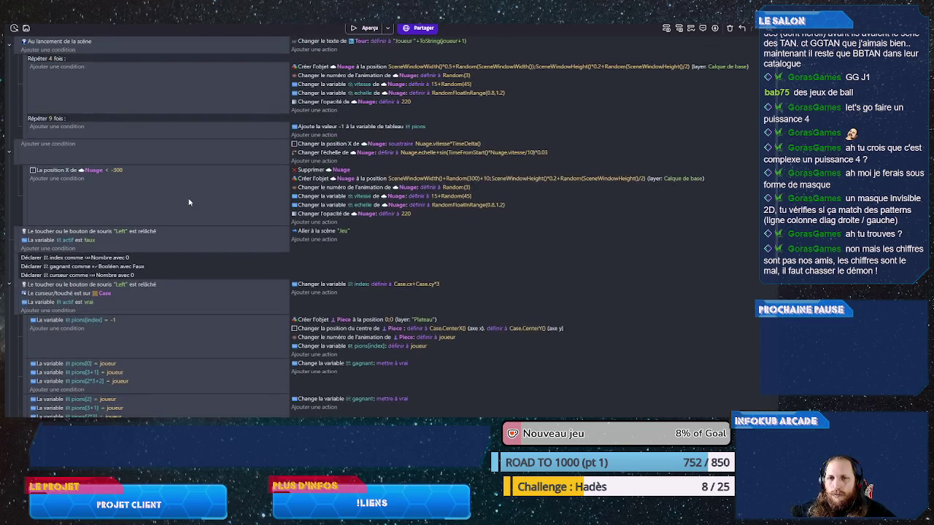
{"action": "right_click", "coordinate": [162, 249]}
{"action": "mouse_move", "coordinate": [246, 307]}
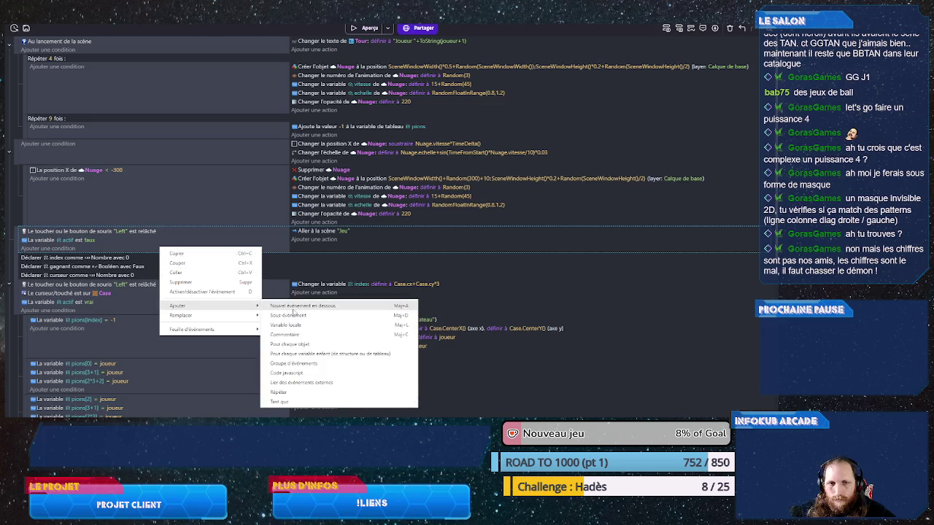
{"action": "left_click", "coordinate": [292, 334]}
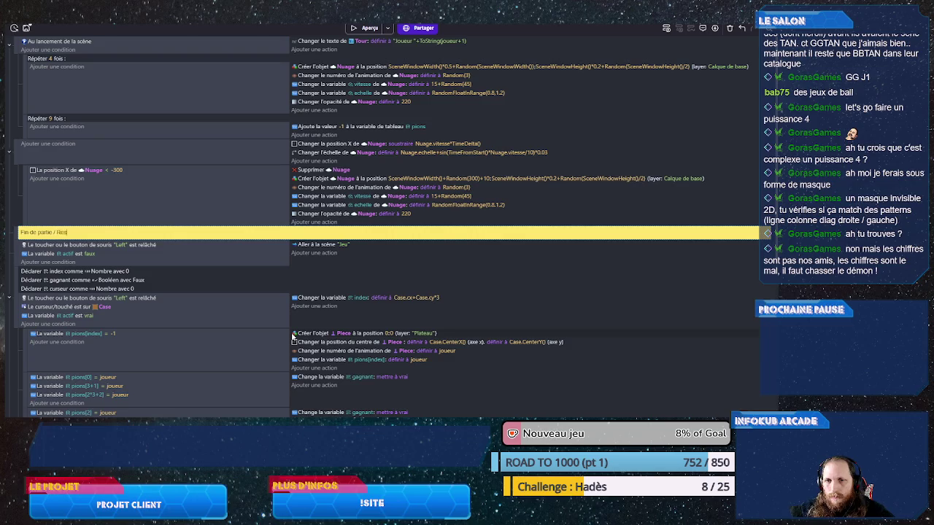
{"action": "left_click", "coordinate": [151, 325]}
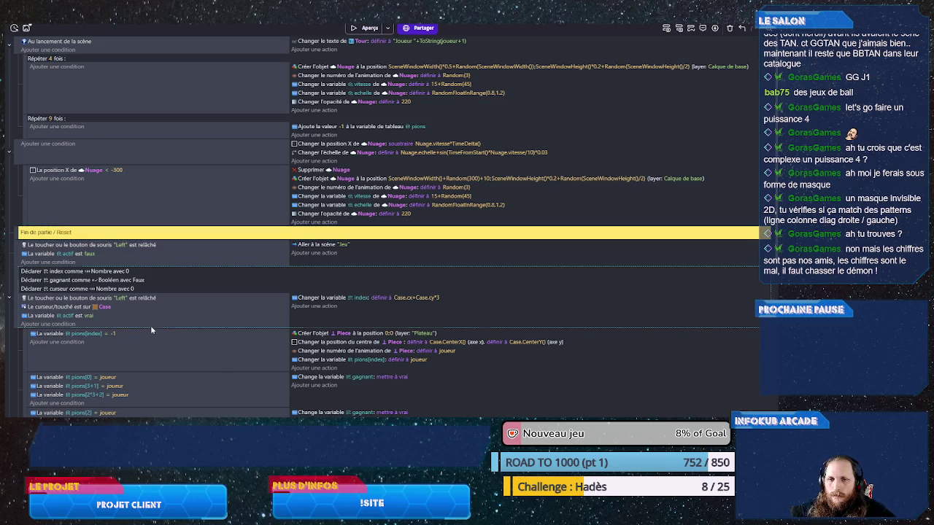
Add a "Placement sur une case libre" comment above the pions[index] event
{"action": "scroll", "coordinate": [152, 327], "scroll_direction": "down", "scroll_amount": 3}
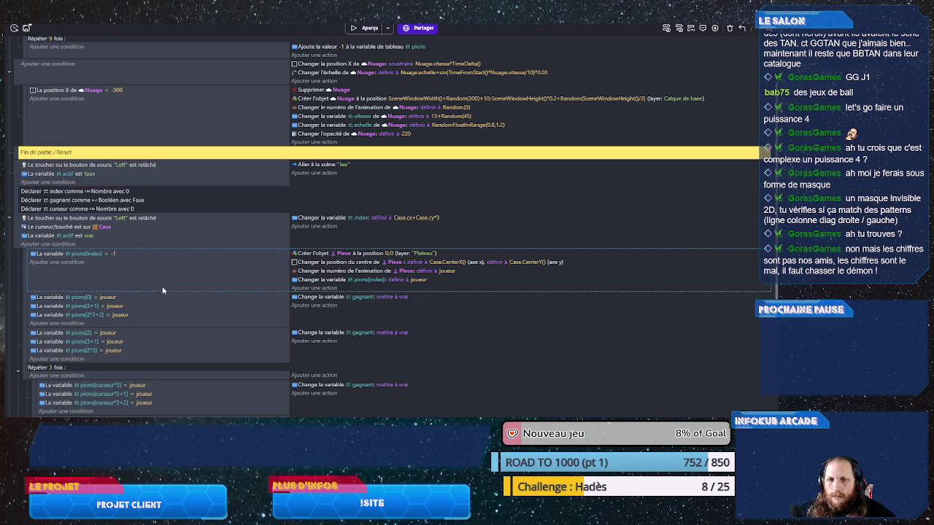
{"action": "right_click", "coordinate": [163, 287]}
{"action": "mouse_move", "coordinate": [234, 355]}
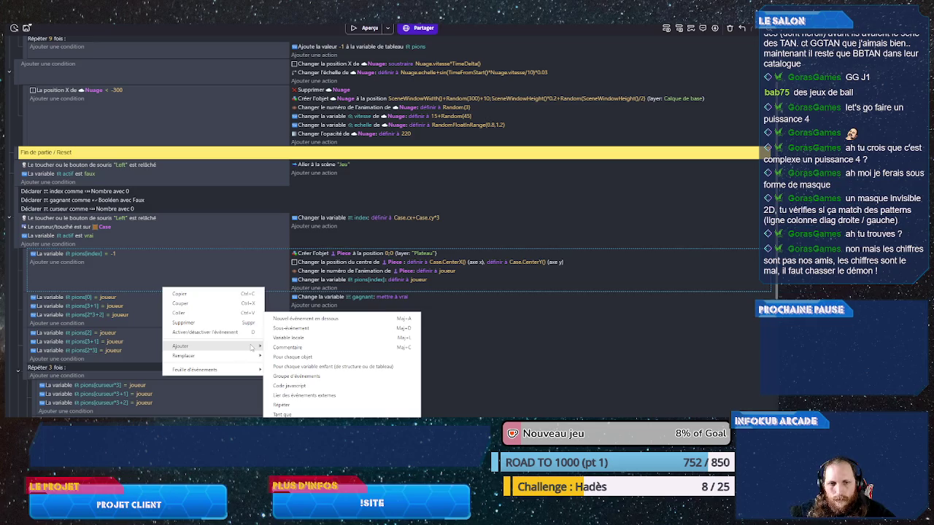
{"action": "left_click", "coordinate": [306, 347]}
{"action": "type", "text": "acement sur une case libre"}
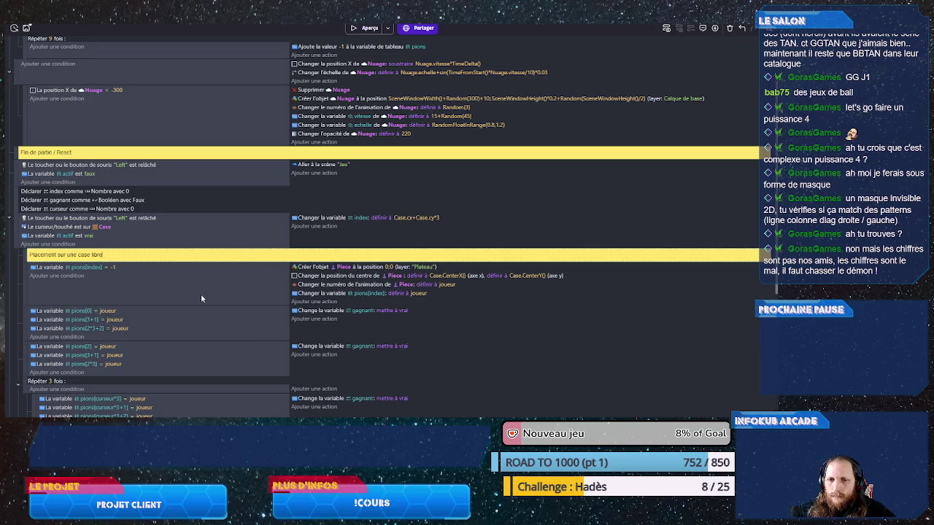
{"action": "left_click", "coordinate": [201, 294]}
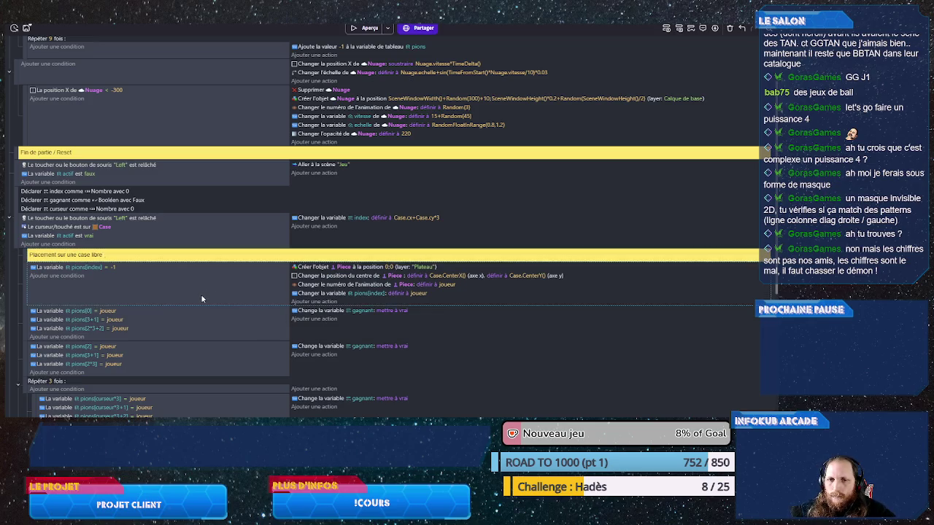
Select the pions[0] diagonal check event
{"action": "scroll", "coordinate": [201, 294], "scroll_direction": "down", "scroll_amount": 2}
{"action": "right_click", "coordinate": [206, 257]}
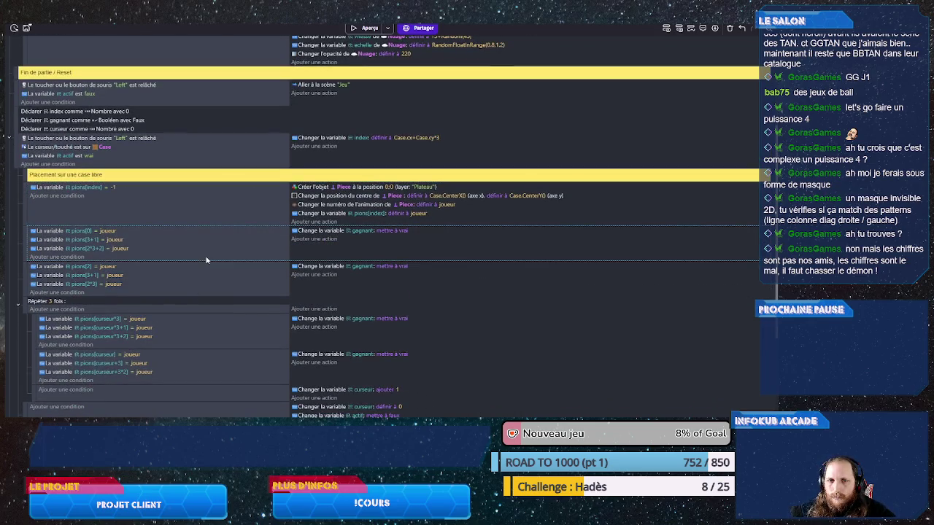
{"action": "left_click", "coordinate": [185, 264]}
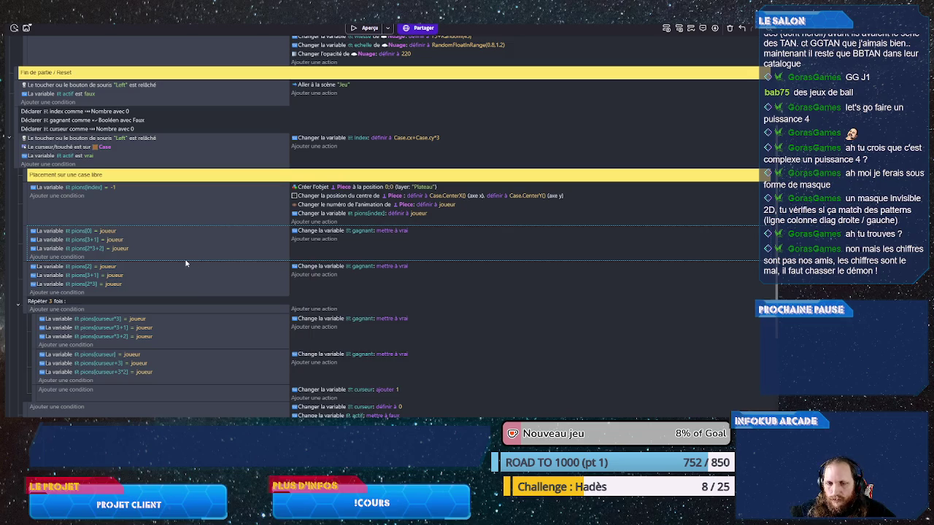
Add comments "Calcul gagnant diagonale" and "Calcul gagnant ligne / colonne" above the win checks
{"action": "key", "text": "shift+c"}
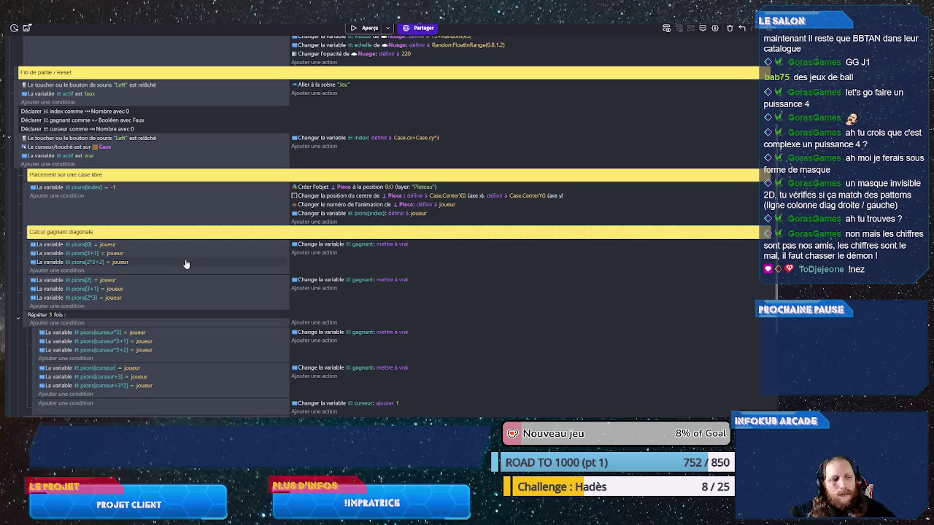
{"action": "scroll", "coordinate": [195, 221], "scroll_direction": "down", "scroll_amount": 3}
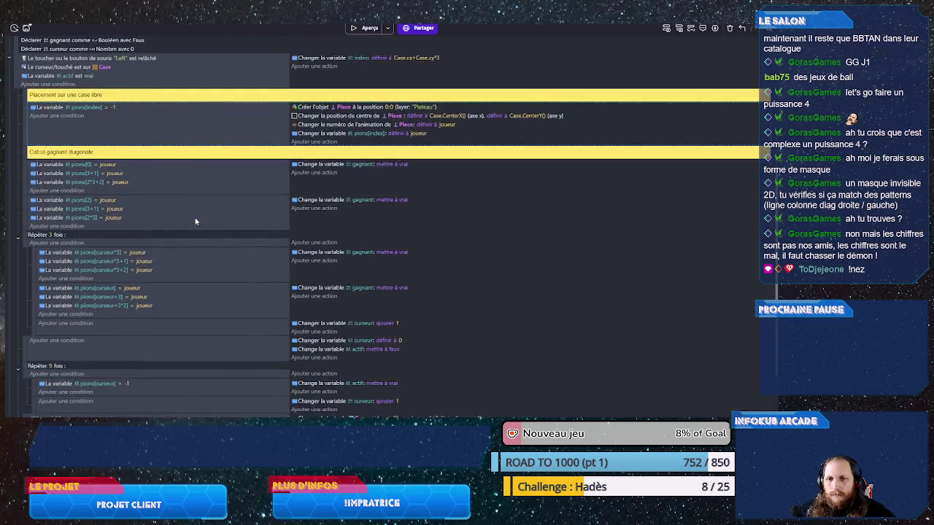
{"action": "left_click", "coordinate": [156, 241]}
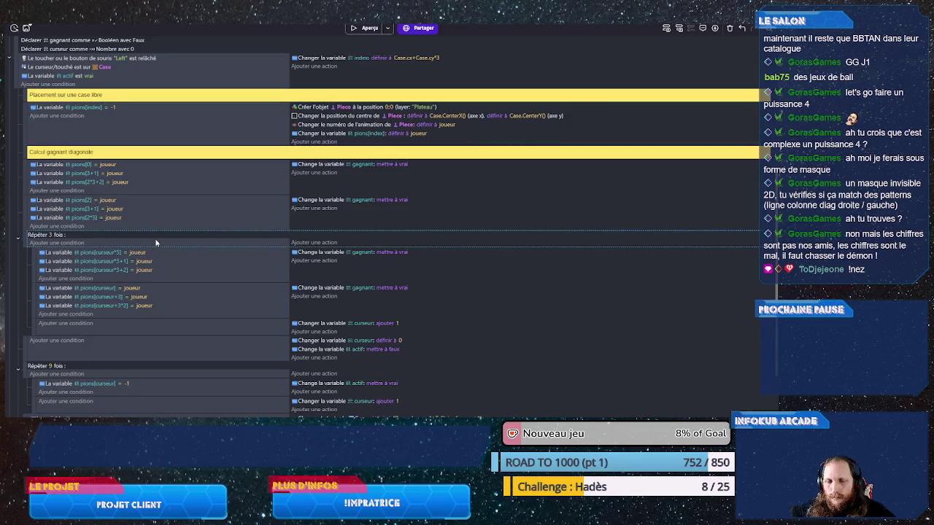
{"action": "key", "text": "shift+c"}
{"action": "type", "text": "Calcul g"}
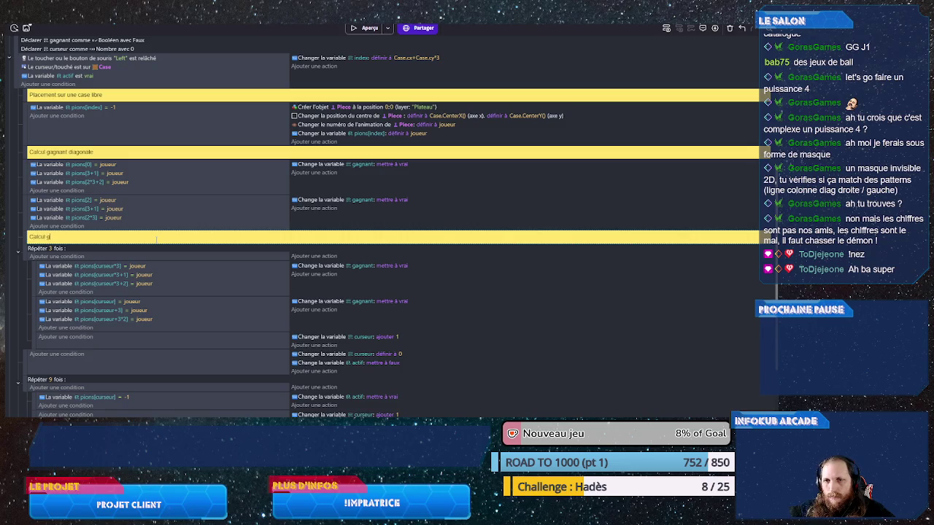
{"action": "type", "text": "agnant ligne / colonne"}
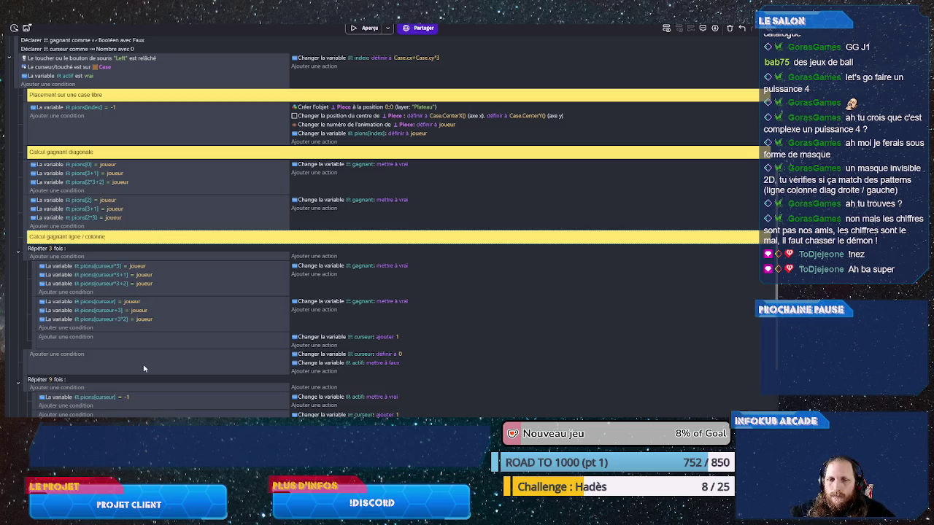
Add "Recherche case libre" and "Changement de tour / gagnant" comments, then save
{"action": "scroll", "coordinate": [144, 369], "scroll_direction": "down", "scroll_amount": 3}
{"action": "key", "text": "shift+c"}
{"action": "type", "text": "Recherche case l"}
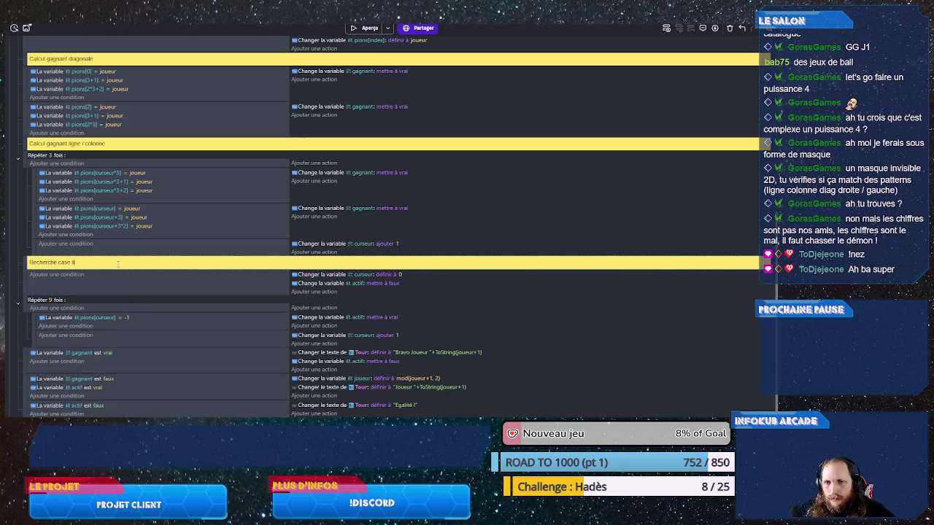
{"action": "type", "text": "bre"}
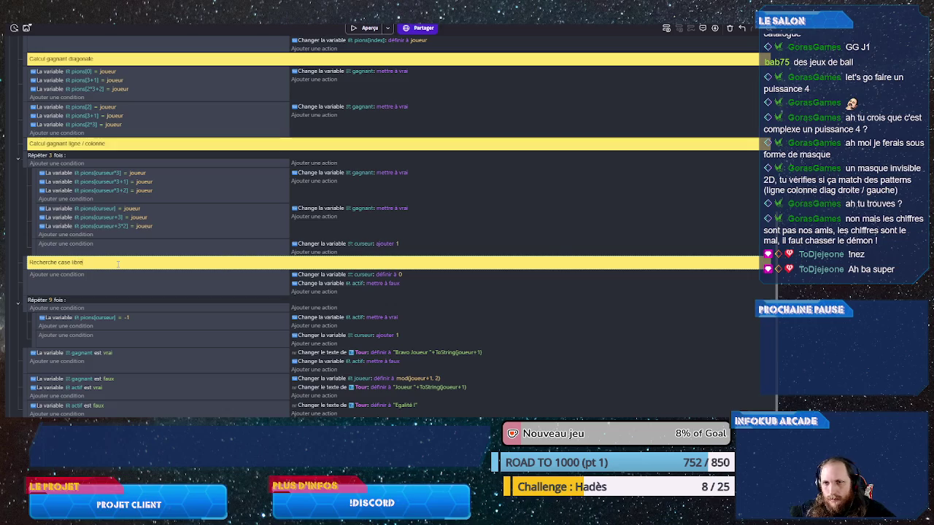
{"action": "scroll", "coordinate": [127, 276], "scroll_direction": "down", "scroll_amount": 1}
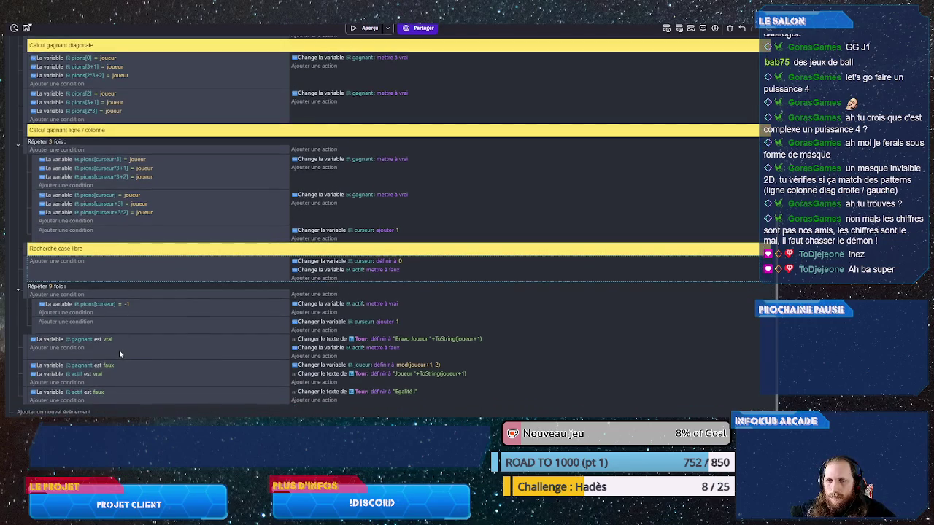
{"action": "key", "text": "shift+c"}
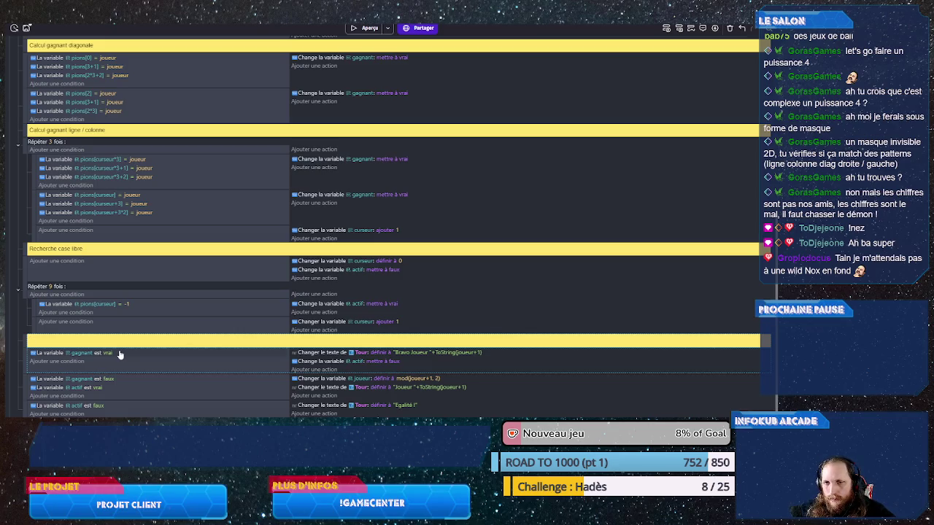
{"action": "type", "text": "Changement de tour / gagnant"}
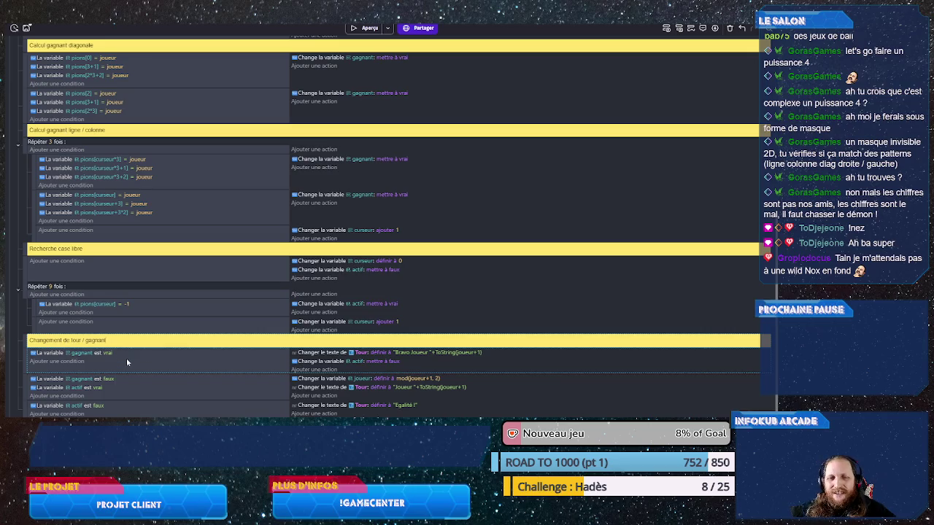
{"action": "key", "text": "ctrl+s"}
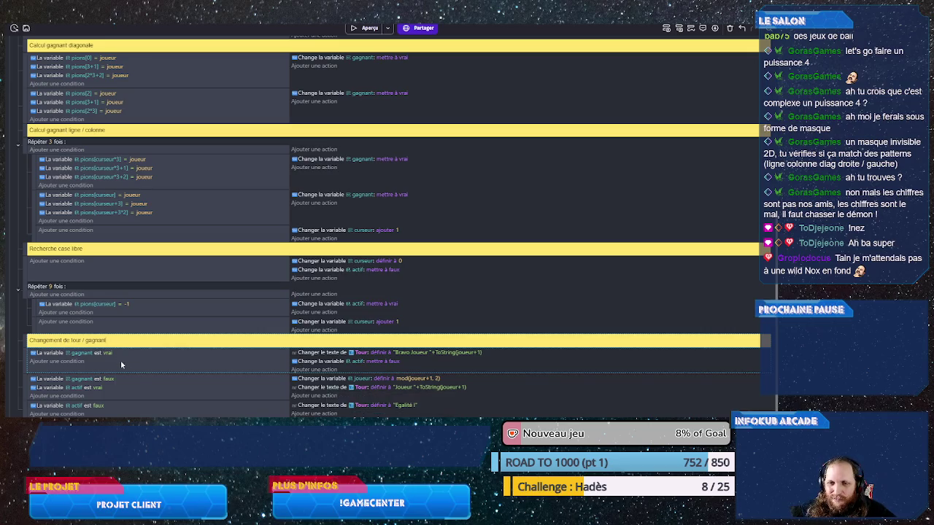
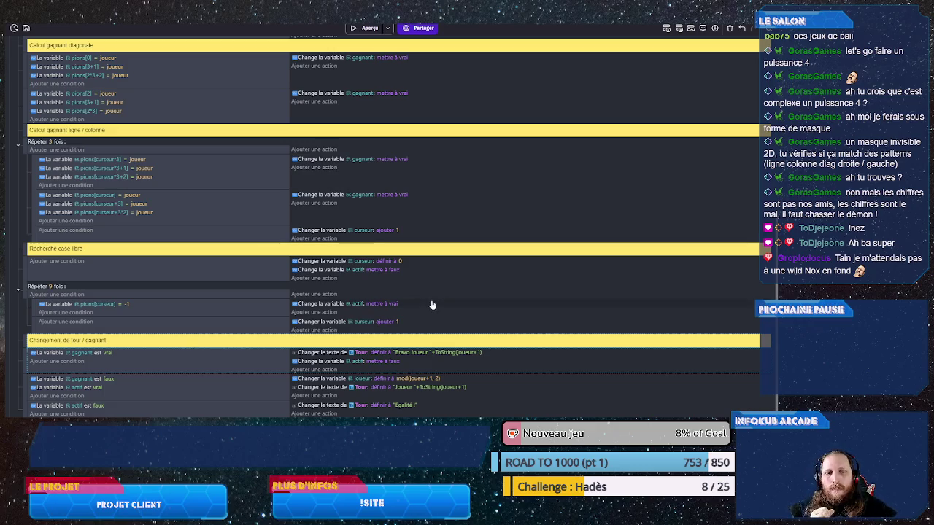
Save the Morpion Infini project and start a preview showing the empty grid with 'Joueur 1'
{"action": "scroll", "coordinate": [243, 271], "scroll_direction": "down", "scroll_amount": 1}
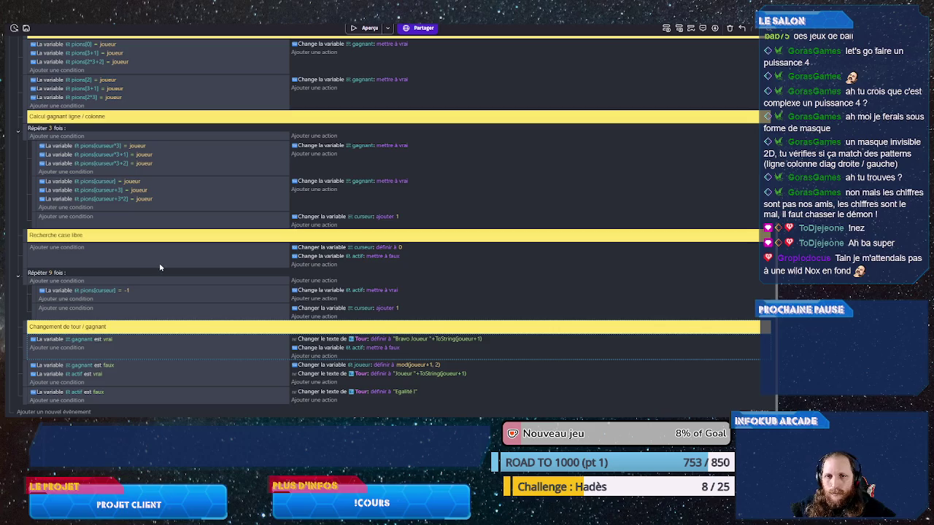
{"action": "key", "text": "ctrl+s"}
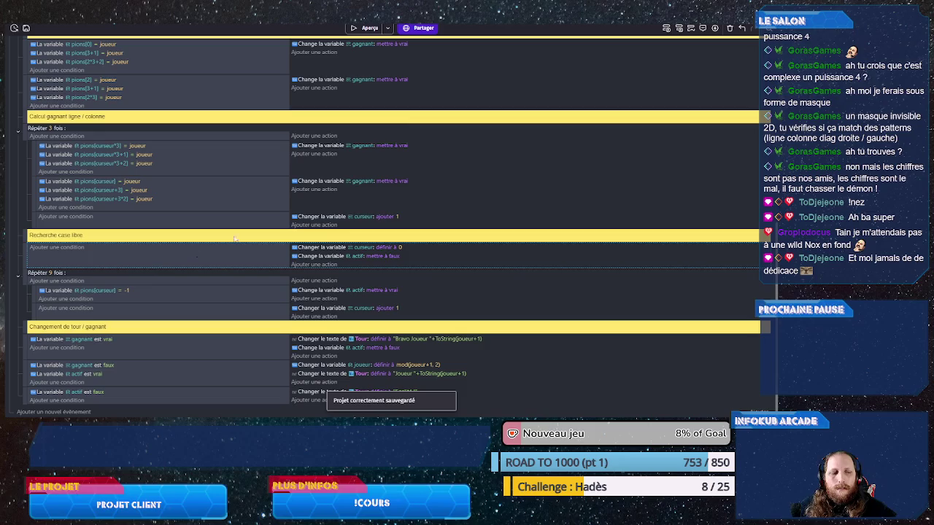
{"action": "left_click", "coordinate": [369, 28]}
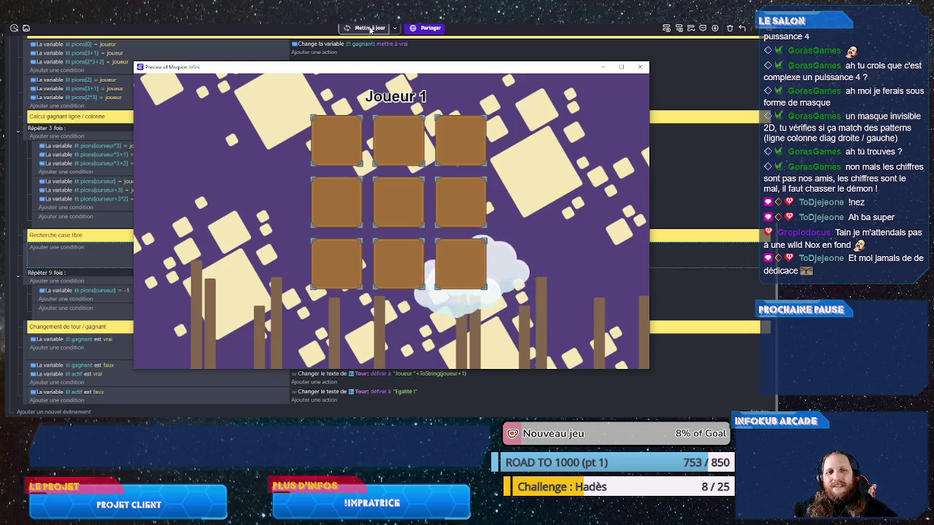
Play bottom-left, centre, top-right diagonal for purple, see 'Egalité !', then close the preview
{"action": "left_click", "coordinate": [340, 268]}
{"action": "left_click", "coordinate": [390, 265]}
{"action": "left_click", "coordinate": [393, 212]}
{"action": "left_click", "coordinate": [460, 263]}
{"action": "left_click", "coordinate": [456, 153]}
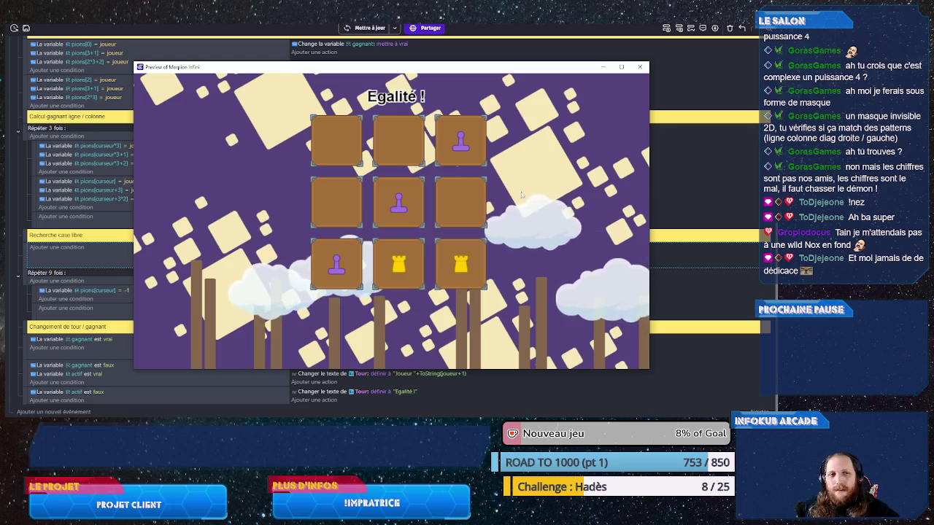
{"action": "left_click", "coordinate": [639, 68]}
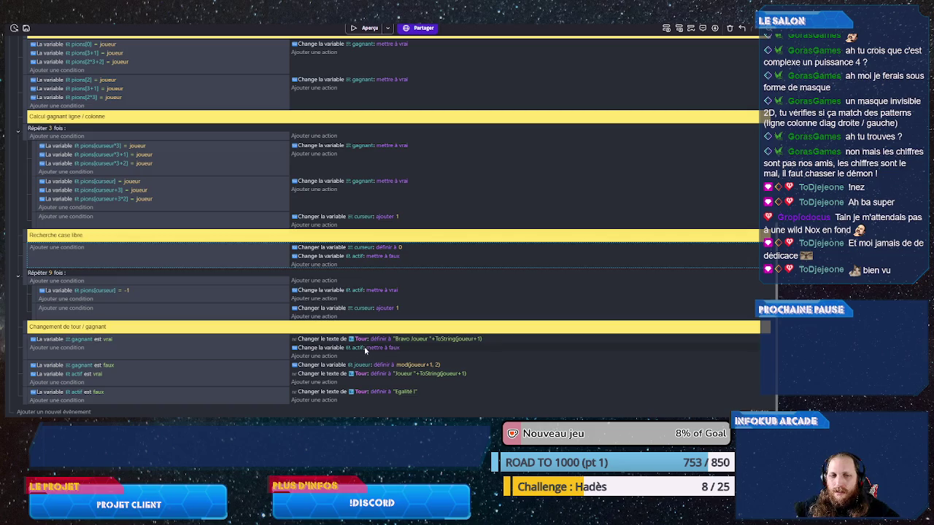
Move the 'actif est faux' draw event above 'gagnant est vrai', save, and relaunch the preview
{"action": "left_click_drag", "start_coordinate": [24, 394], "coordinate": [32, 341]}
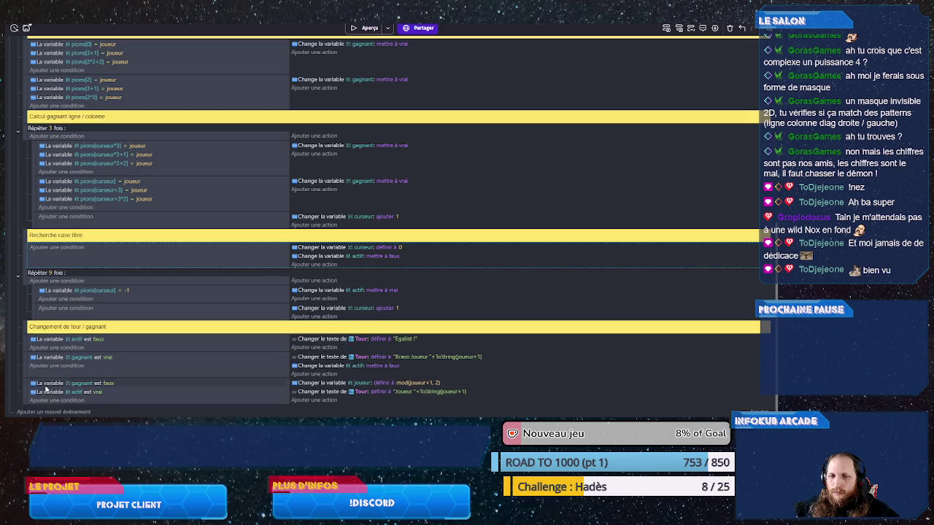
{"action": "key", "text": "ctrl+s"}
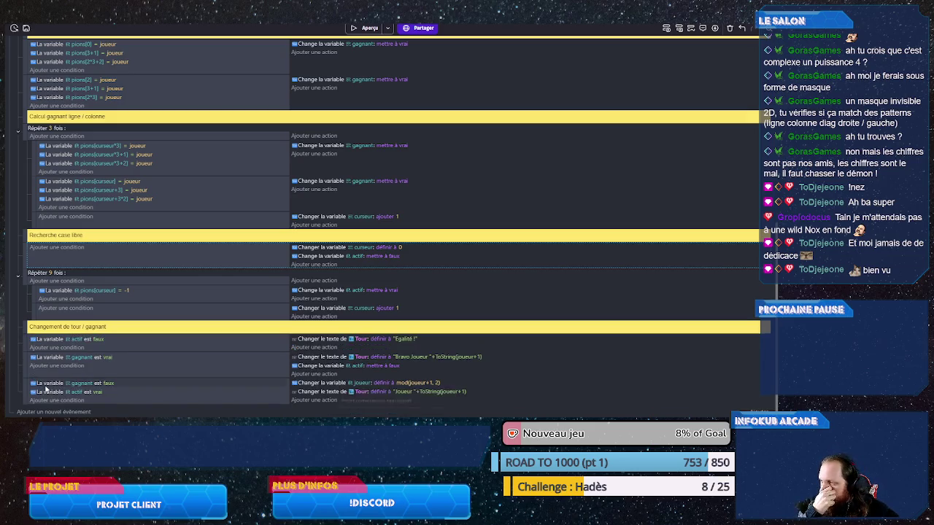
{"action": "left_click", "coordinate": [372, 28]}
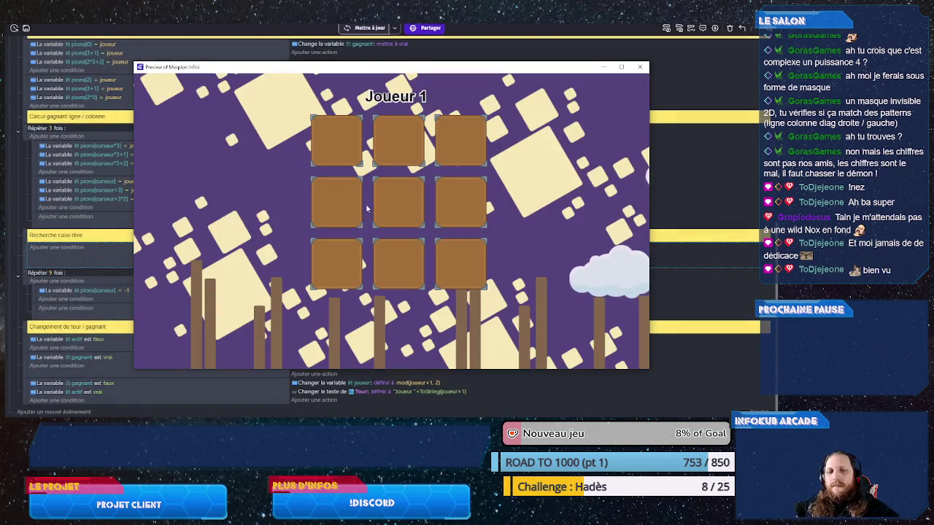
{"action": "left_click", "coordinate": [336, 264]}
{"action": "left_click", "coordinate": [398, 264]}
{"action": "left_click", "coordinate": [398, 202]}
{"action": "left_click", "coordinate": [466, 271]}
{"action": "left_click", "coordinate": [465, 159]}
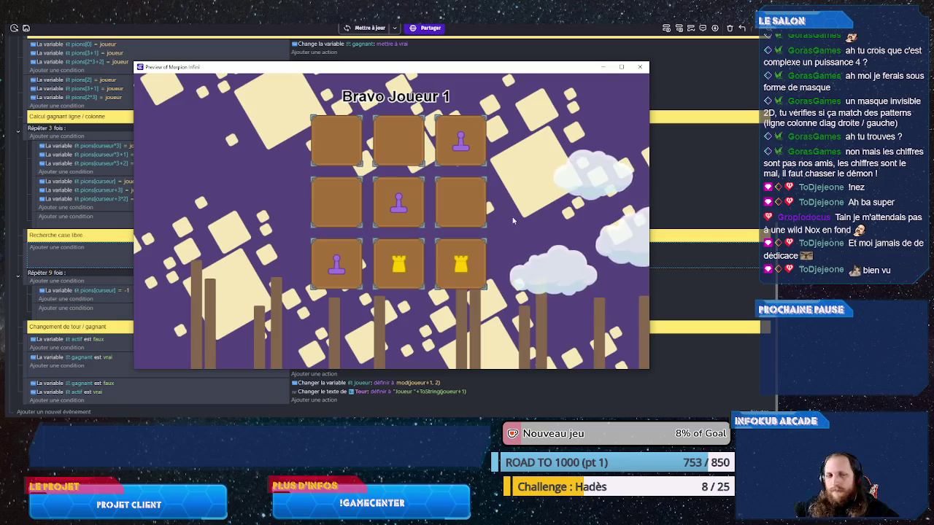
{"action": "left_click", "coordinate": [387, 270]}
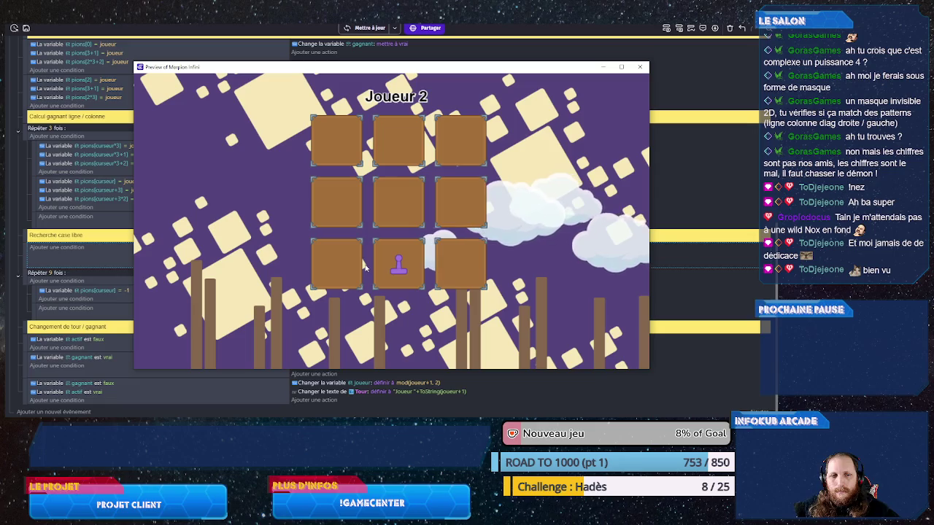
{"action": "left_click", "coordinate": [453, 268]}
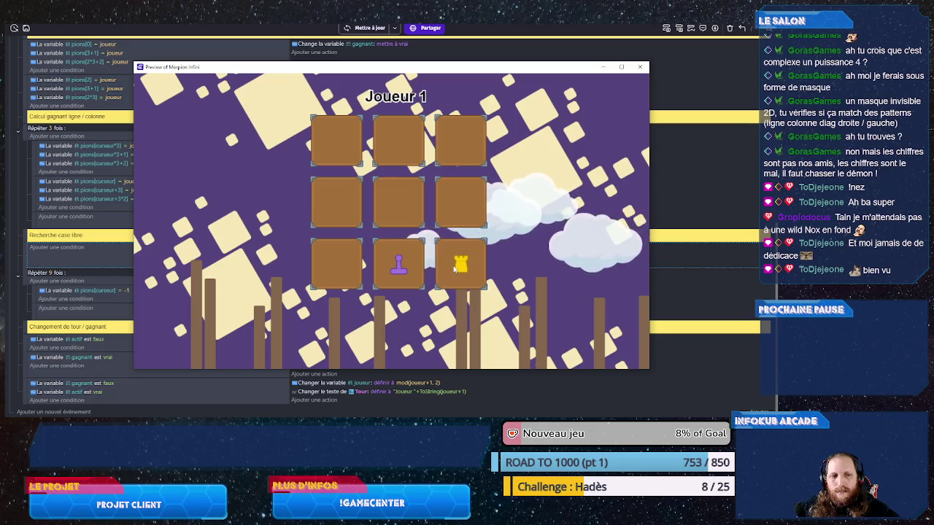
{"action": "left_click", "coordinate": [337, 264]}
{"action": "left_click", "coordinate": [374, 205]}
{"action": "left_click", "coordinate": [340, 205]}
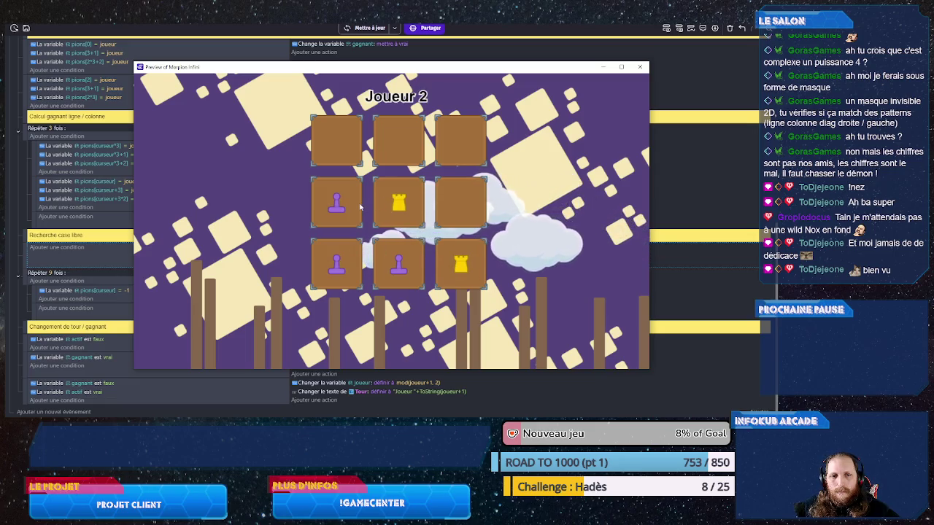
{"action": "left_click", "coordinate": [341, 143]}
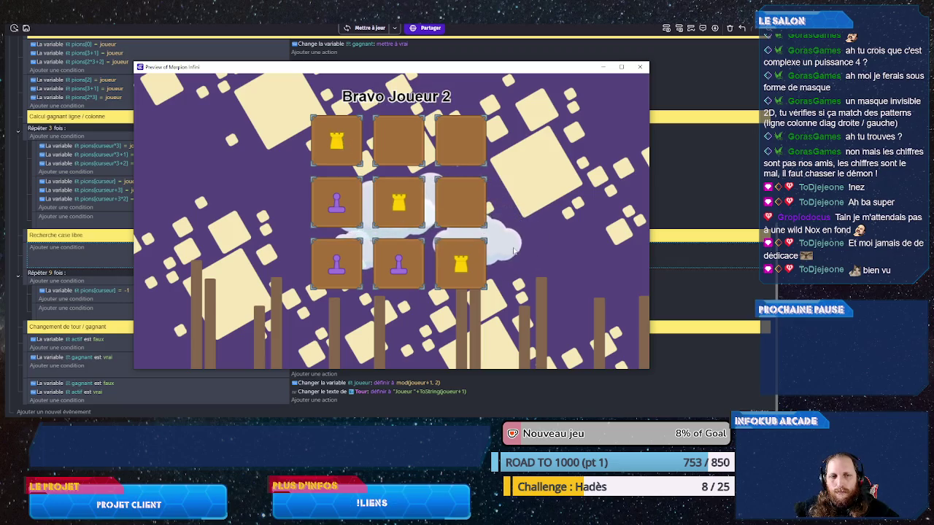
{"action": "left_click", "coordinate": [413, 271]}
{"action": "left_click", "coordinate": [412, 271]}
{"action": "left_click", "coordinate": [458, 204]}
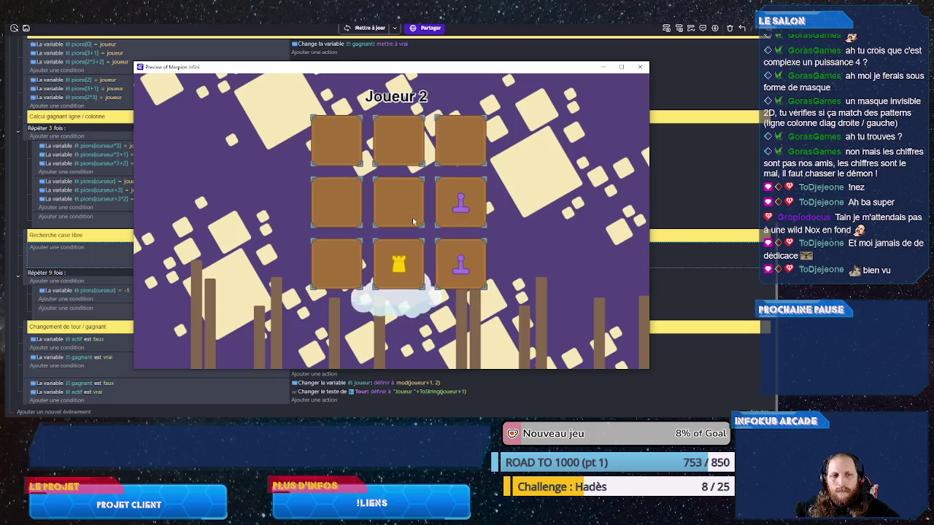
{"action": "left_click", "coordinate": [398, 204]}
{"action": "left_click", "coordinate": [462, 155]}
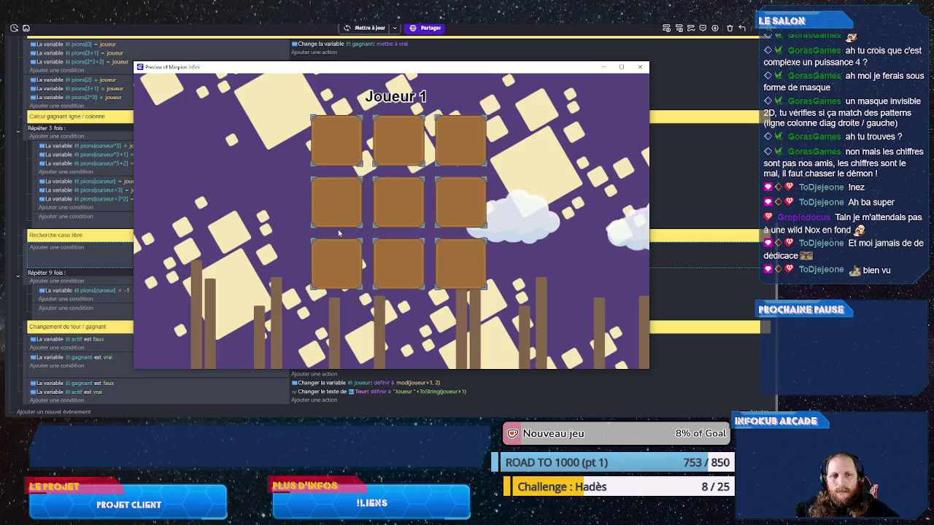
{"action": "left_click", "coordinate": [339, 149]}
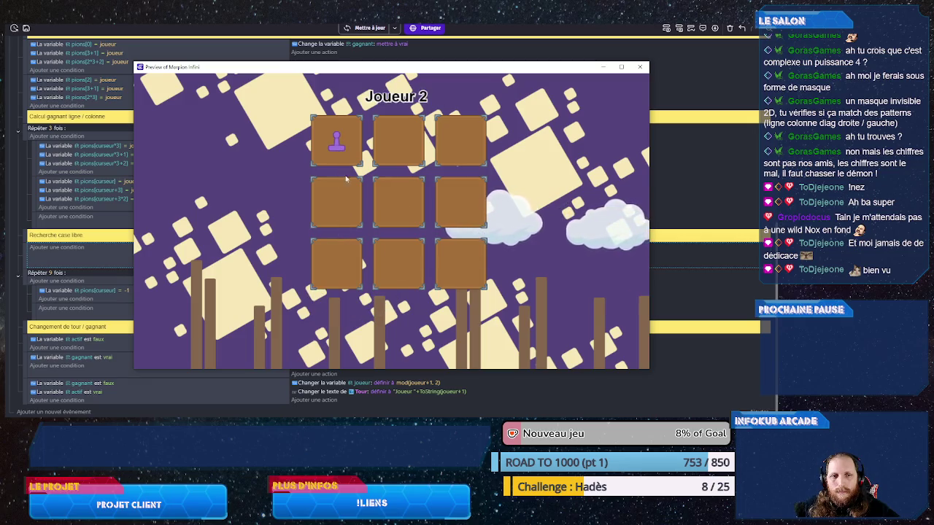
{"action": "left_click", "coordinate": [343, 196]}
{"action": "left_click", "coordinate": [399, 142]}
{"action": "left_click", "coordinate": [394, 200]}
{"action": "left_click", "coordinate": [459, 262]}
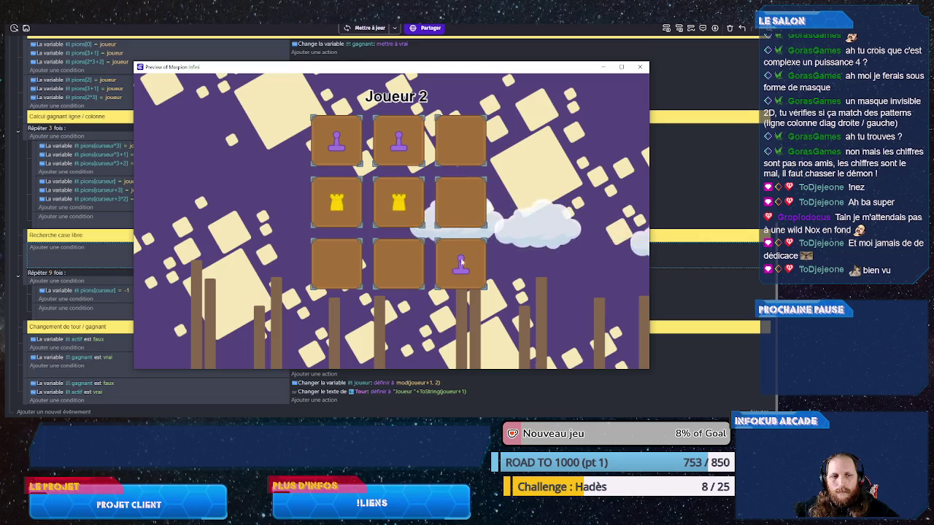
{"action": "left_click", "coordinate": [460, 204]}
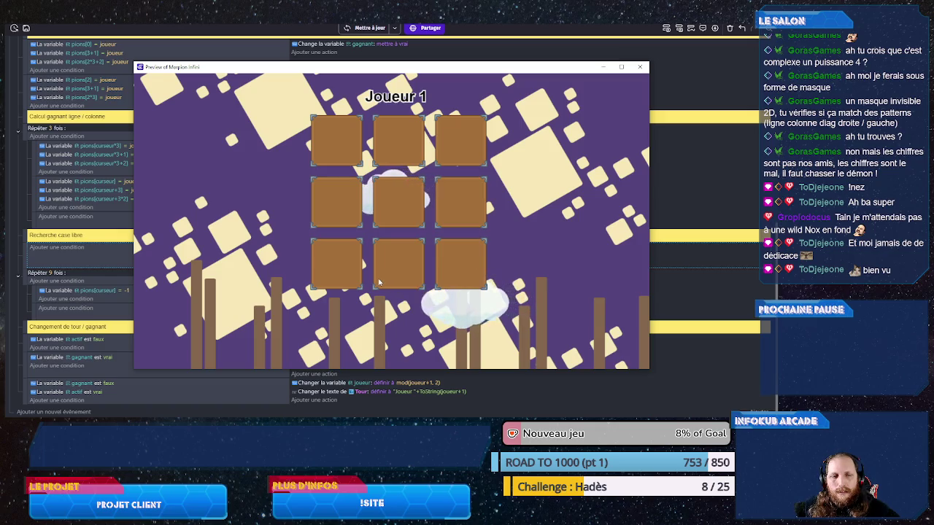
{"action": "left_click", "coordinate": [336, 262]}
{"action": "left_click", "coordinate": [398, 202]}
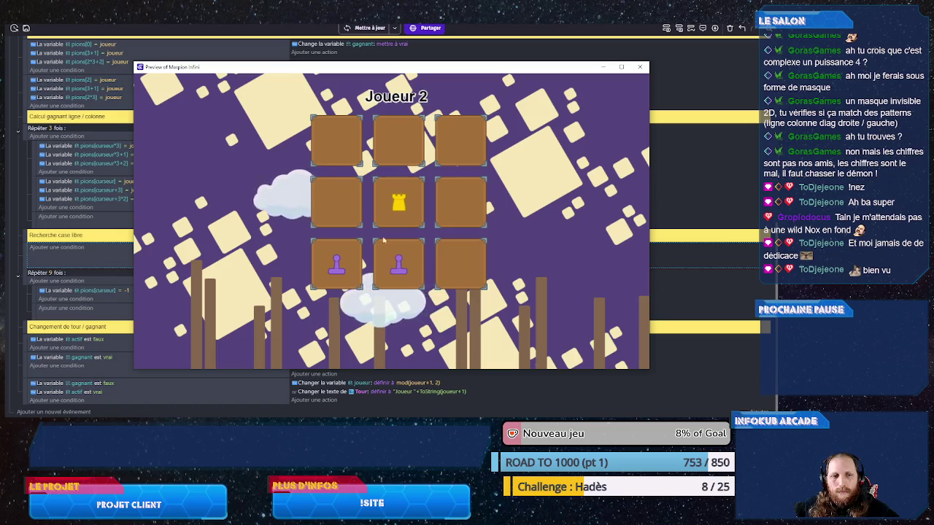
{"action": "left_click", "coordinate": [464, 262]}
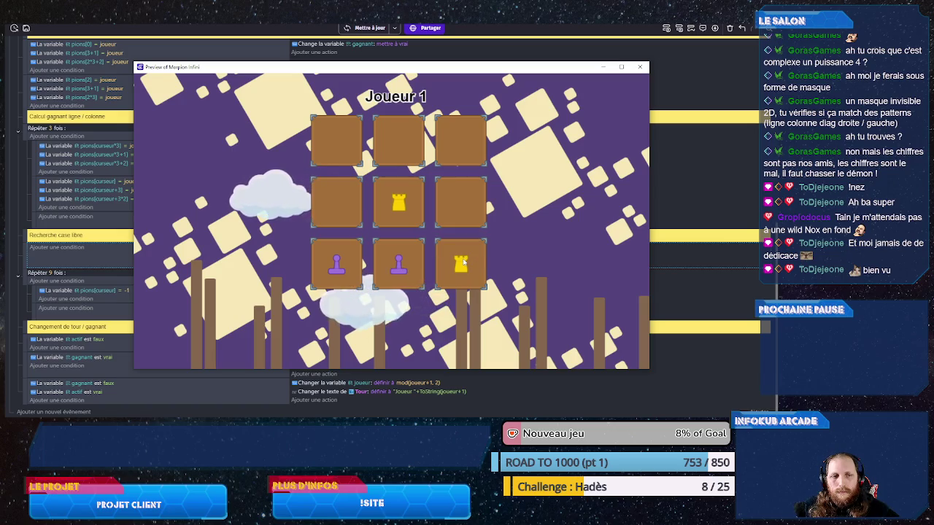
{"action": "left_click", "coordinate": [347, 210]}
{"action": "left_click", "coordinate": [461, 202]}
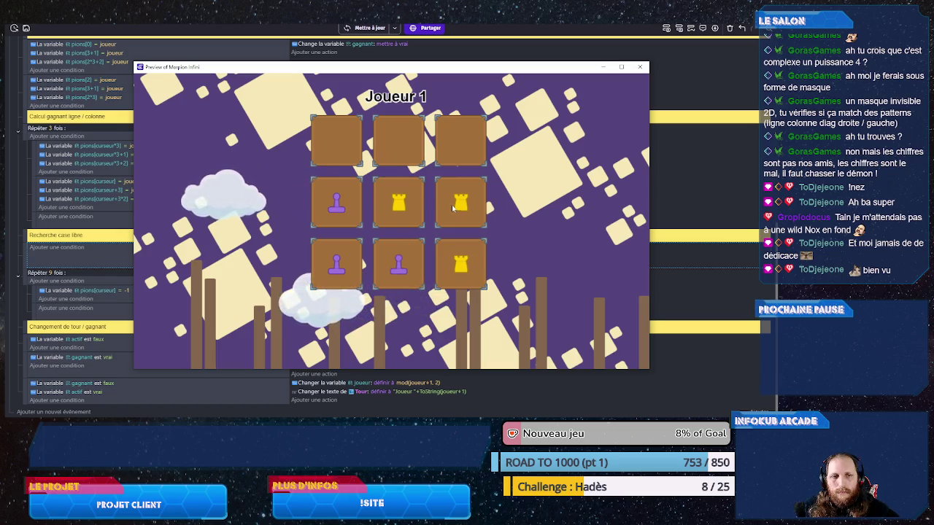
{"action": "left_click", "coordinate": [407, 150]}
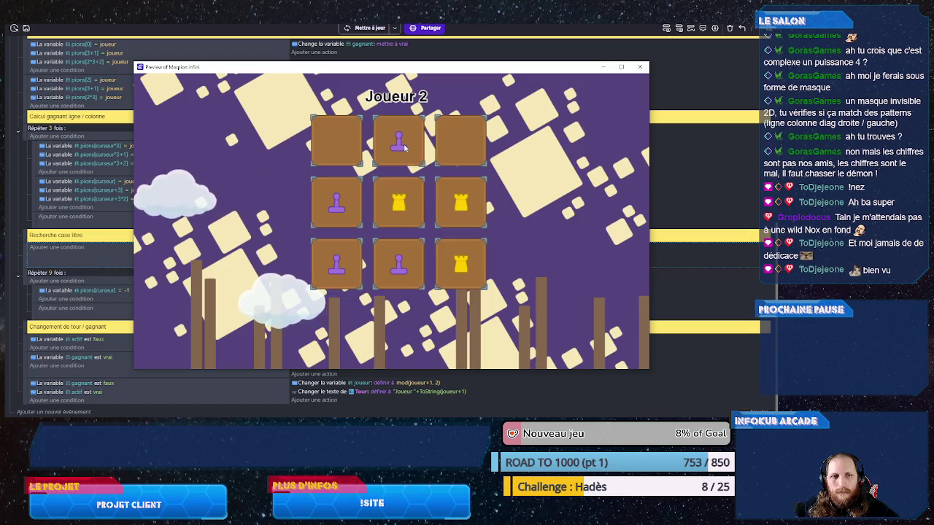
{"action": "left_click", "coordinate": [337, 152]}
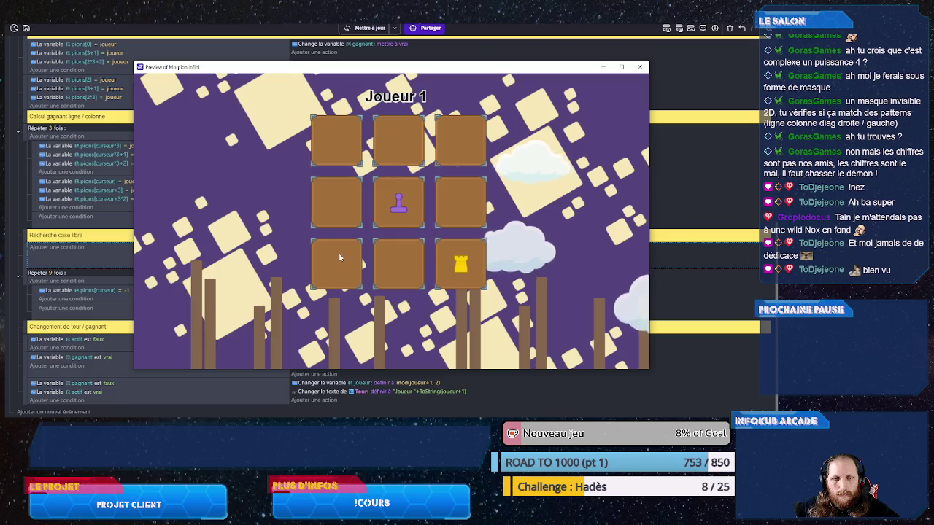
{"action": "left_click", "coordinate": [389, 138]}
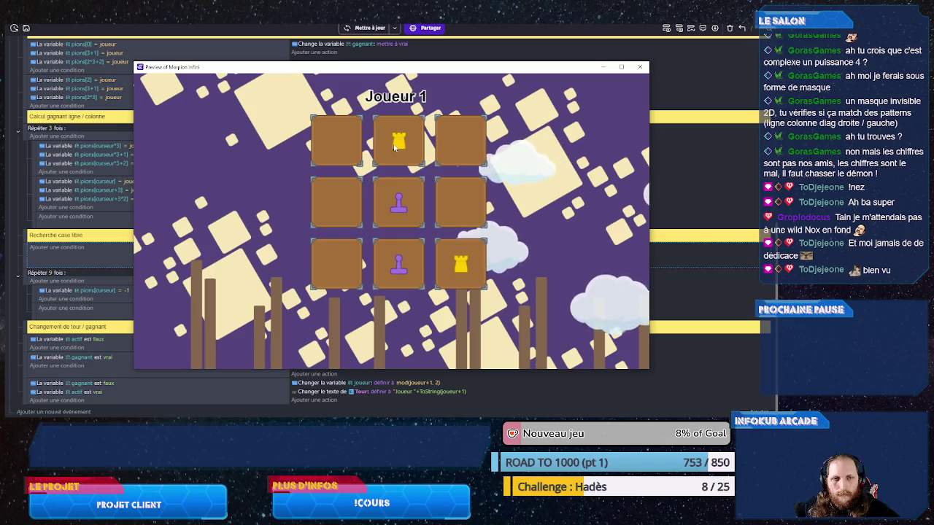
{"action": "left_click", "coordinate": [337, 266]}
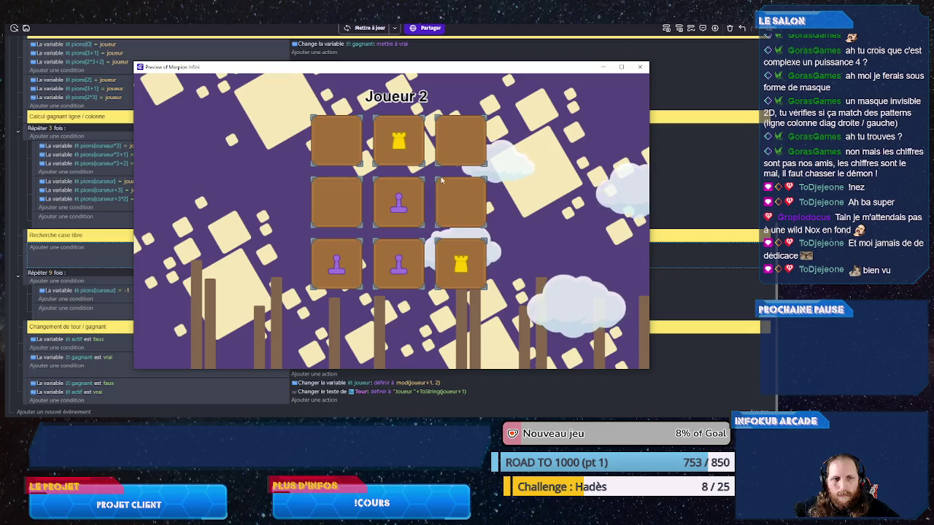
{"action": "left_click", "coordinate": [459, 140]}
{"action": "left_click", "coordinate": [461, 208]}
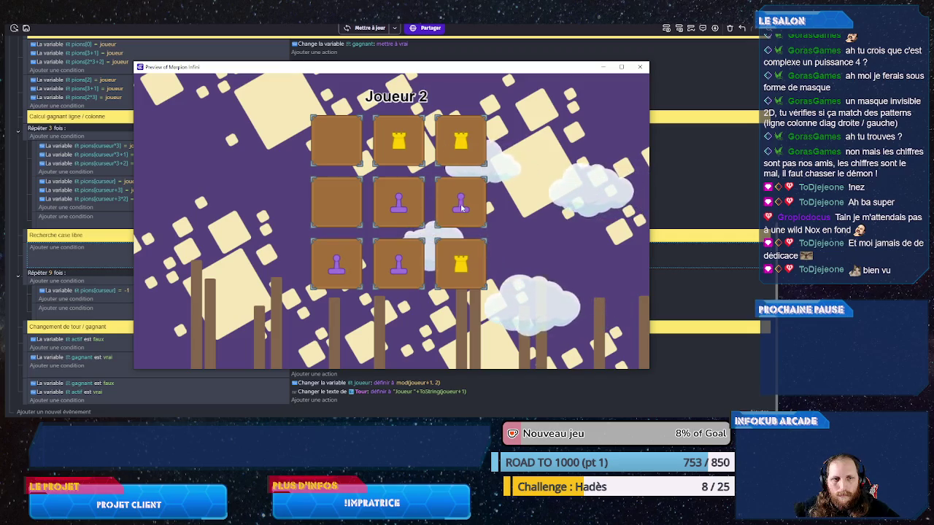
{"action": "left_click", "coordinate": [333, 204]}
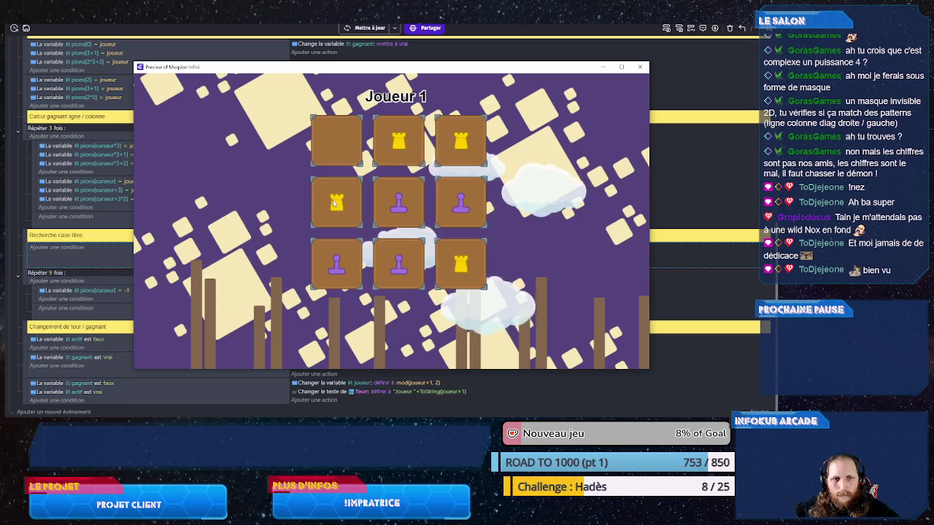
{"action": "left_click", "coordinate": [337, 150]}
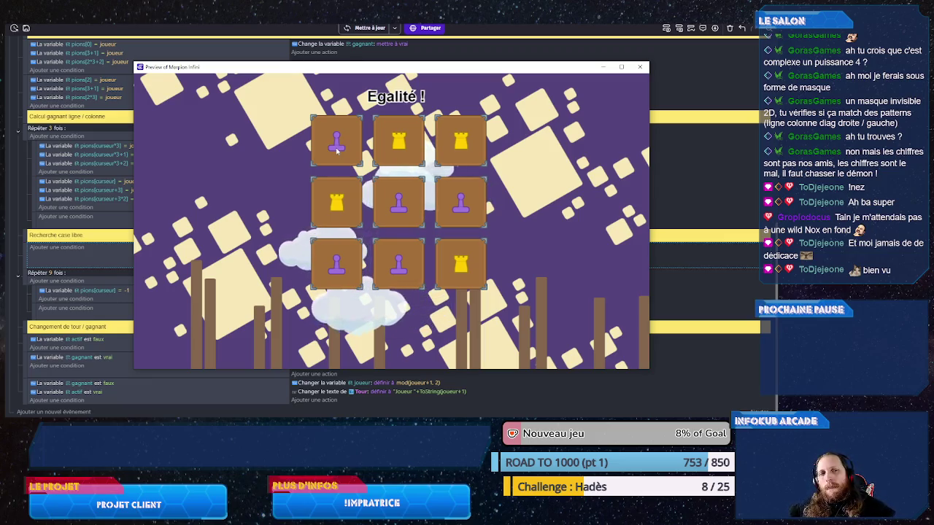
{"action": "left_click", "coordinate": [521, 244]}
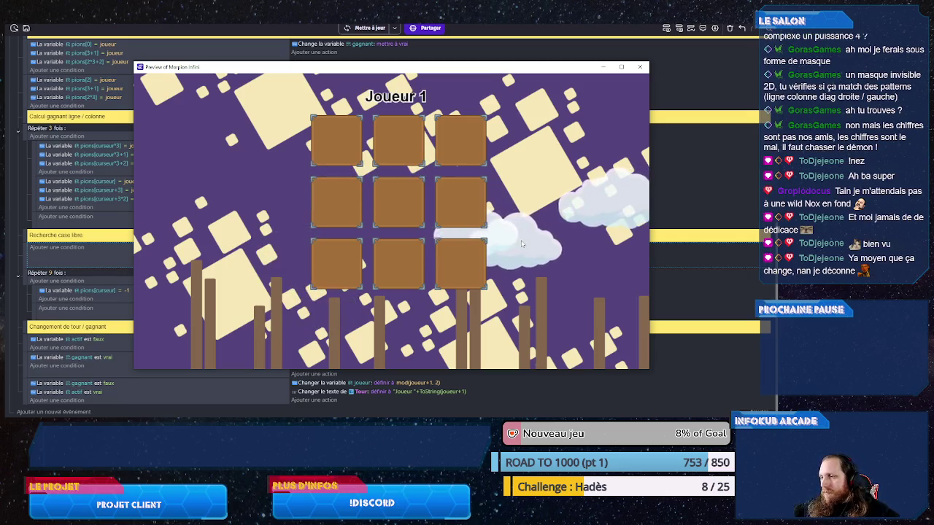